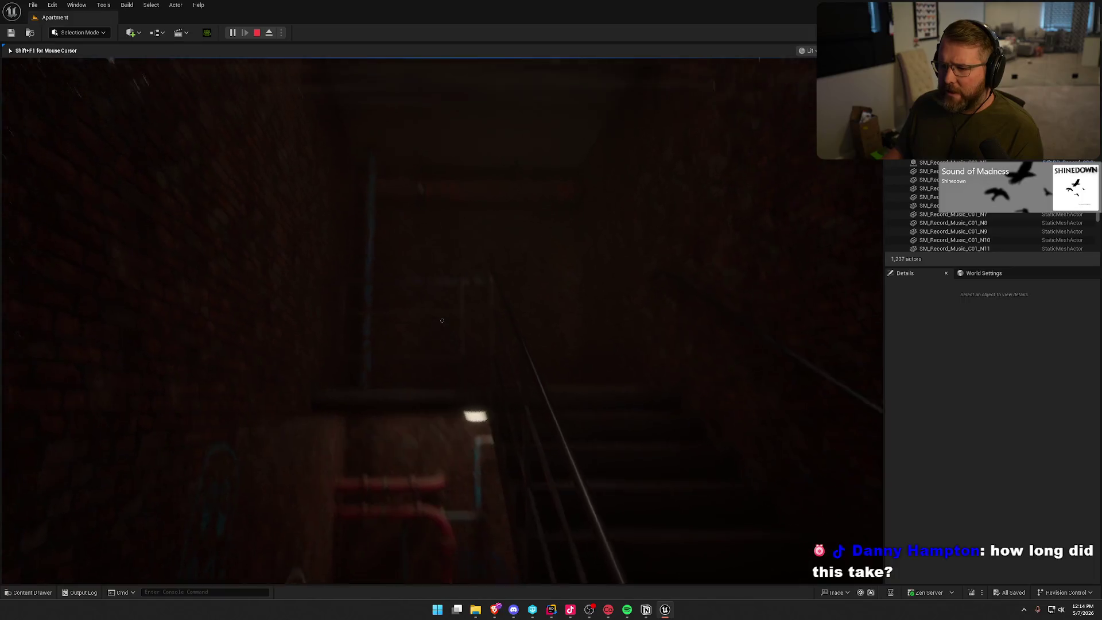
Walk down the stairwell to the landing, then back out through the doorway toward the desk
key("w")
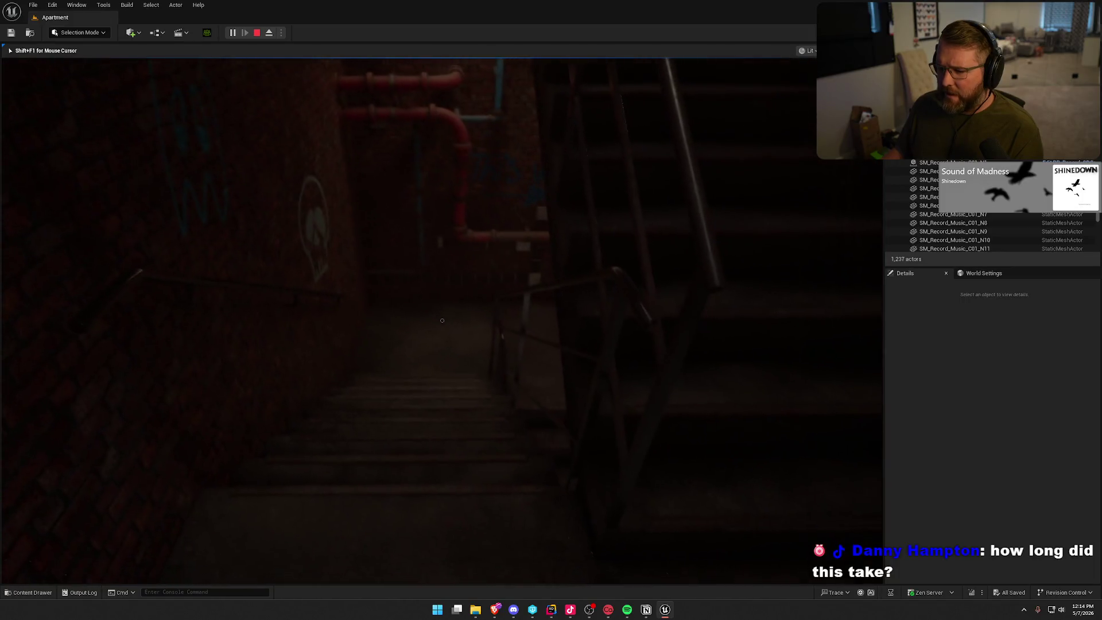
key("w")
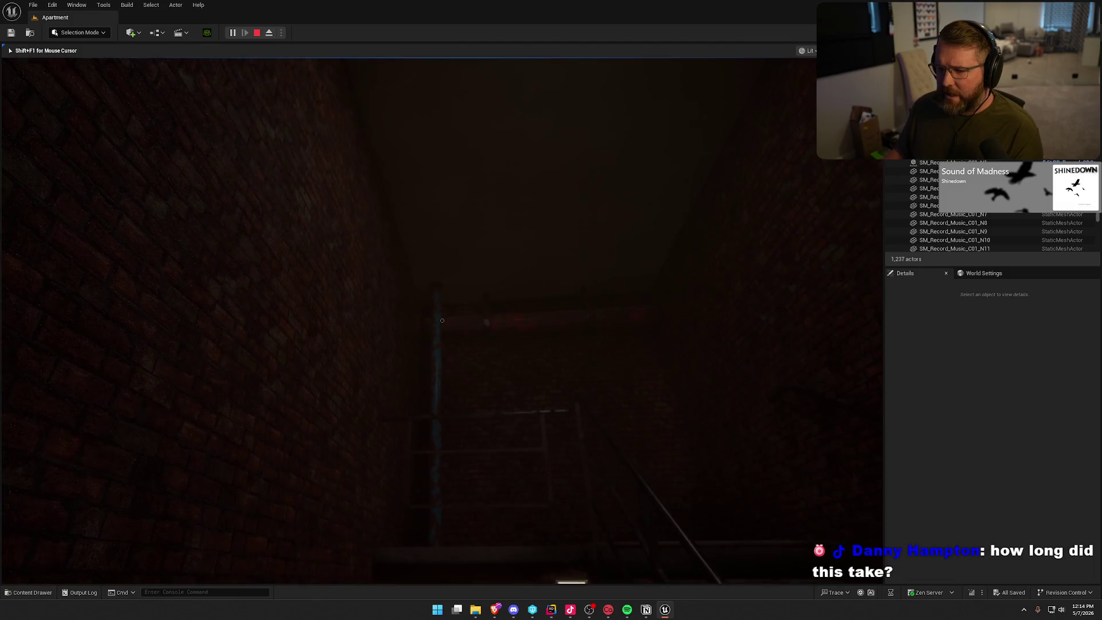
key("w")
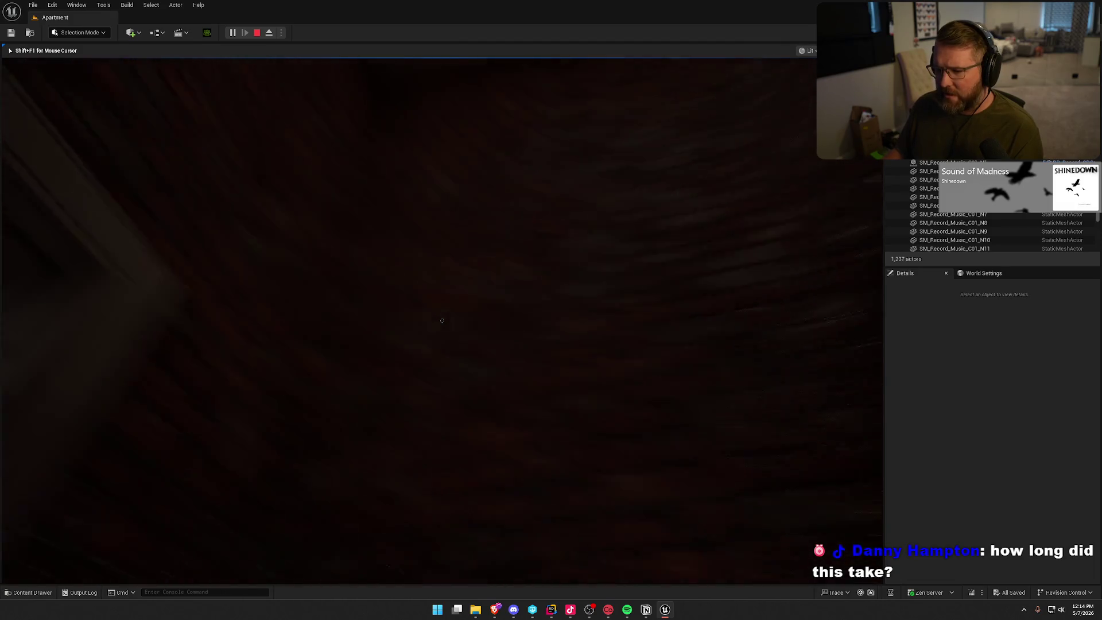
key("s")
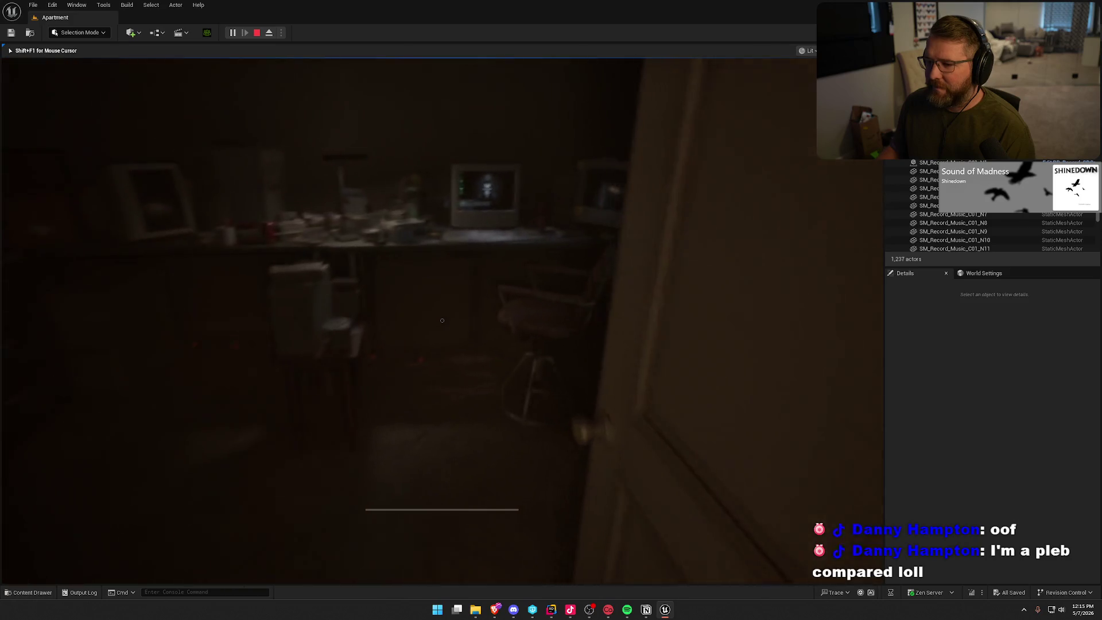
At the desk PC, open the Terminal, move it higher, and run help
key("e")
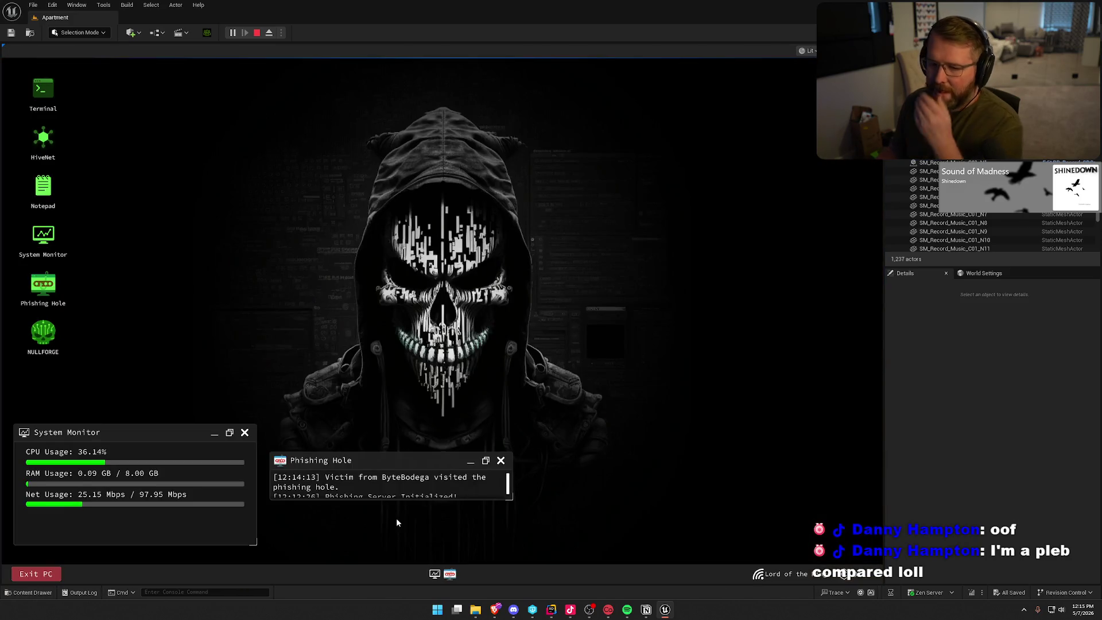
double_click(43, 99)
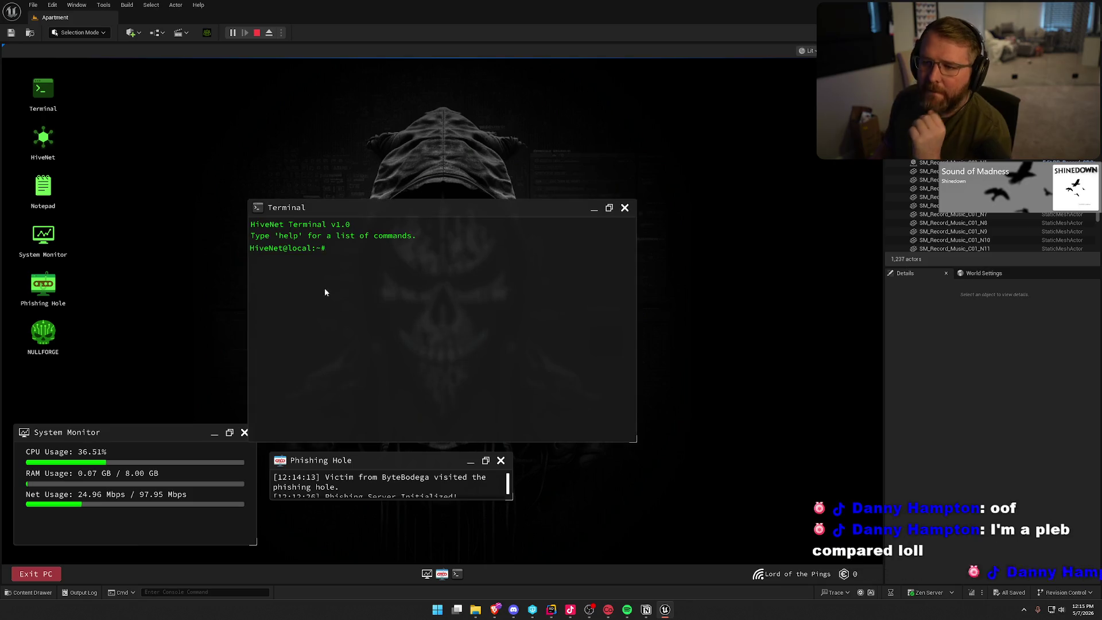
left_click_drag(416, 208, 423, 153)
type("help")
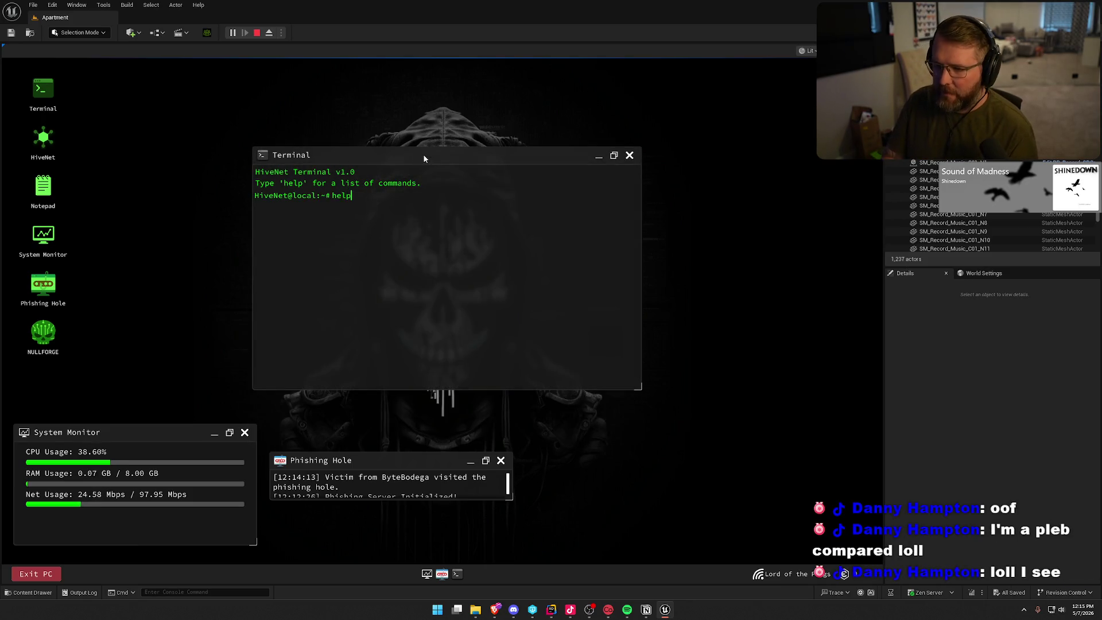
key("Return")
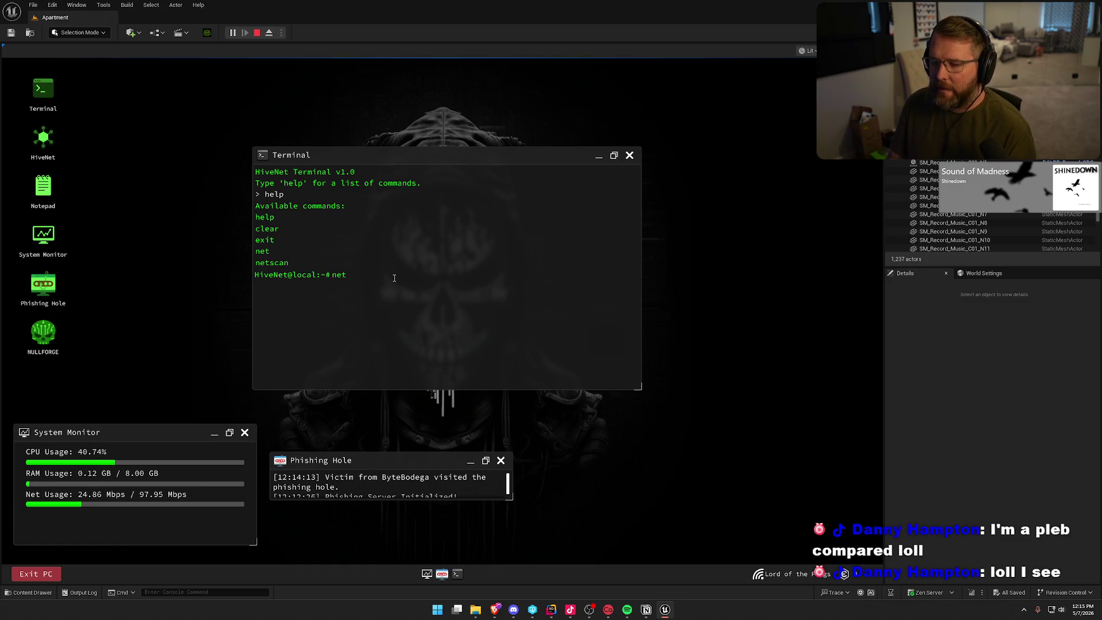
Try net with ByteBodega, then look up help on the net command
type("ByteBodega")
key("Return")
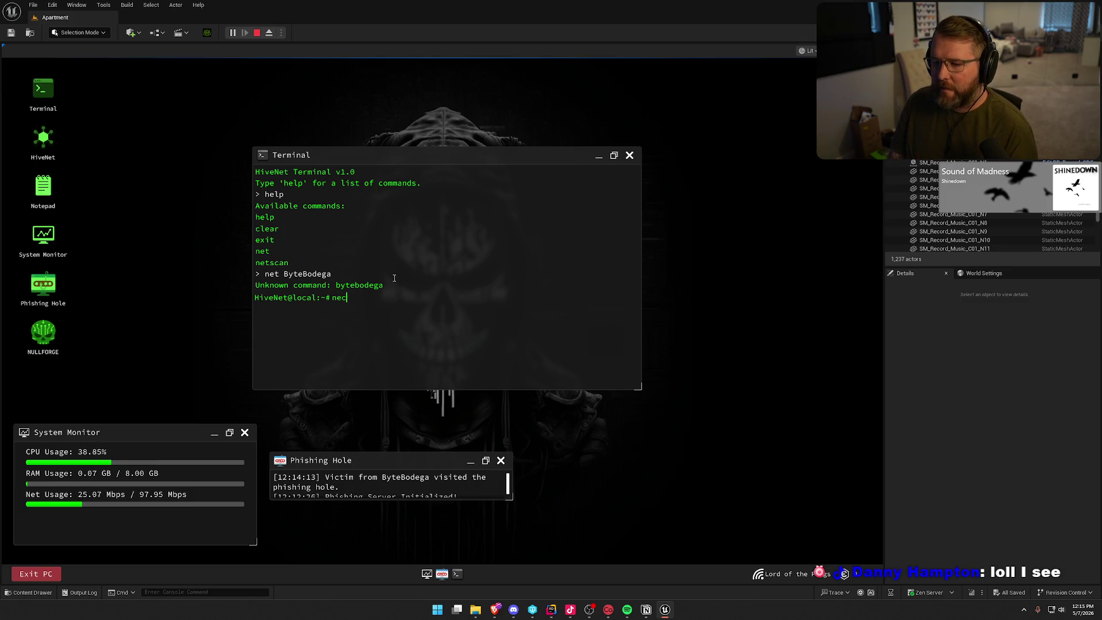
type("lp net")
key("Return")
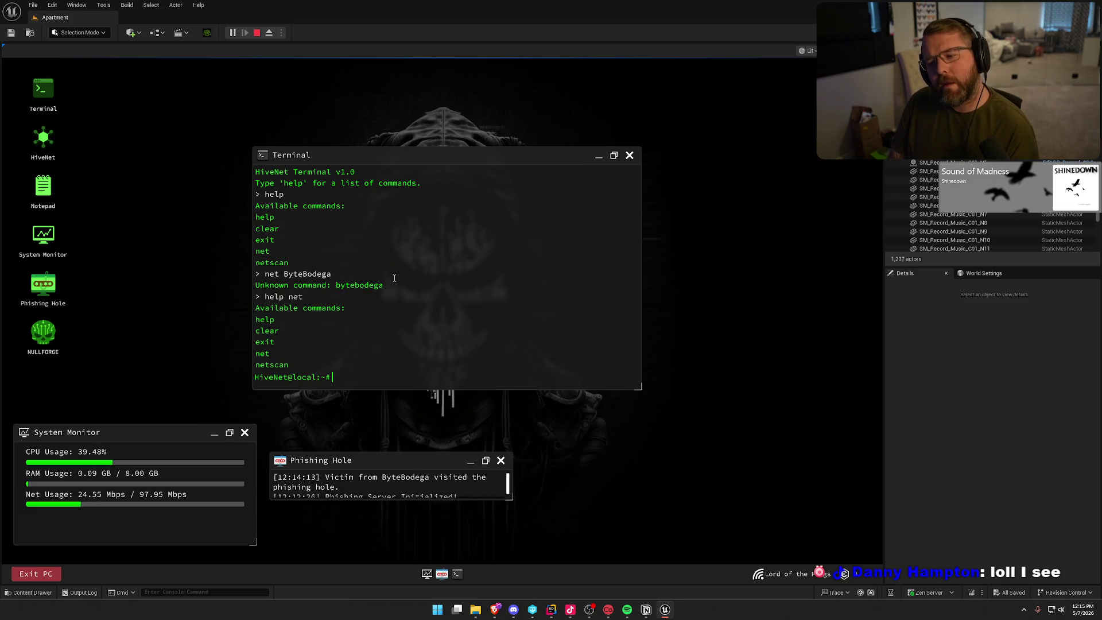
type("net Help")
key("Return")
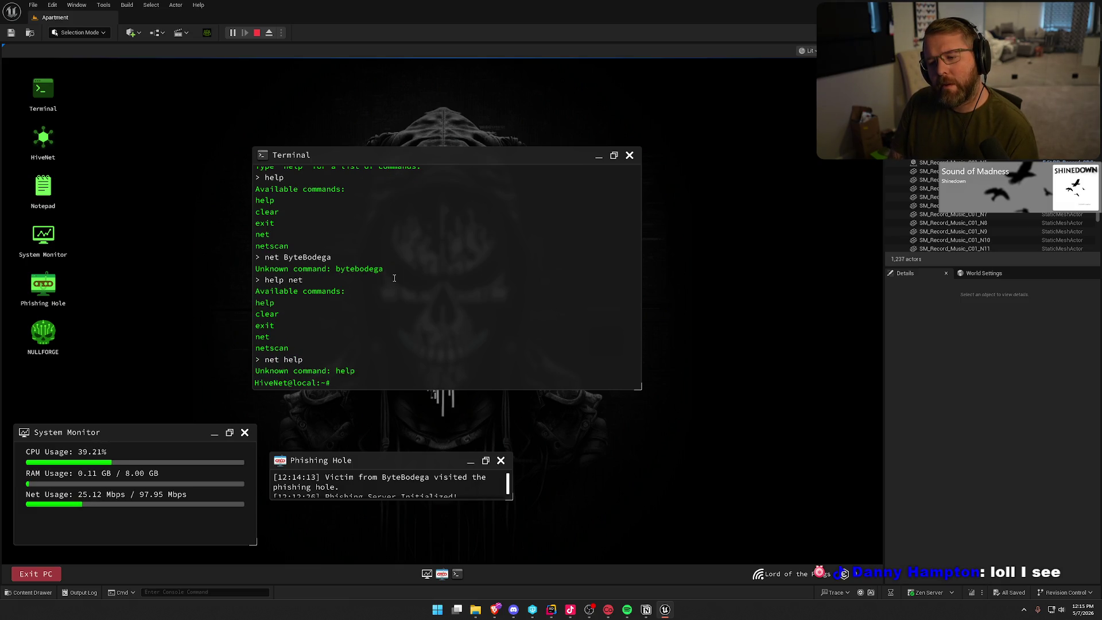
Run net connect ByteBodega, then netscan to list the network's scan results
type(" net connect")
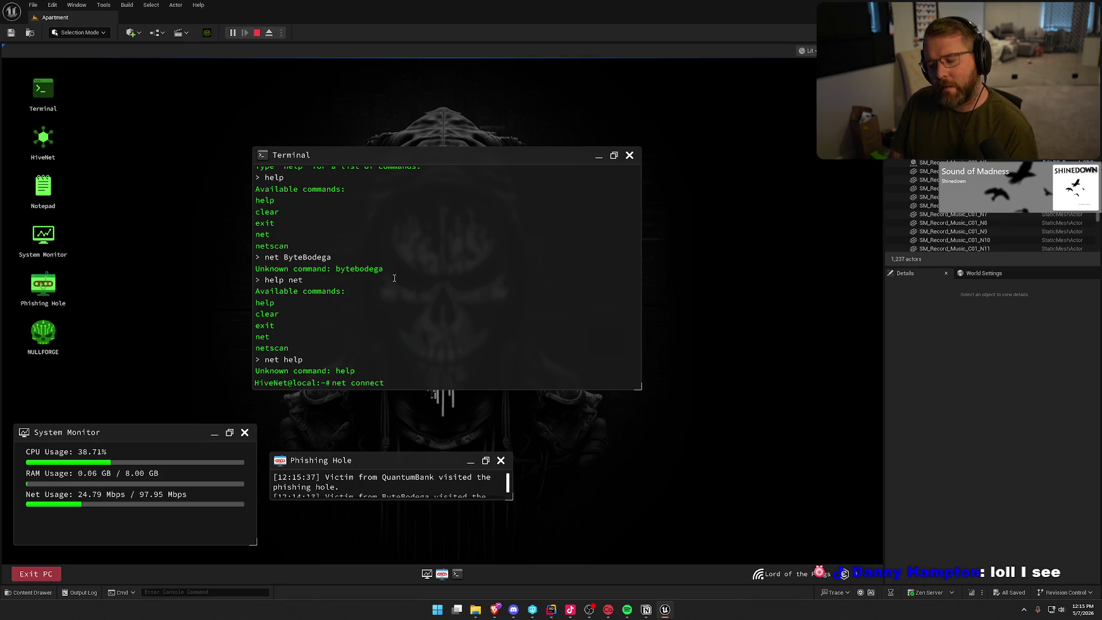
type(" ByteBodega")
key("Return")
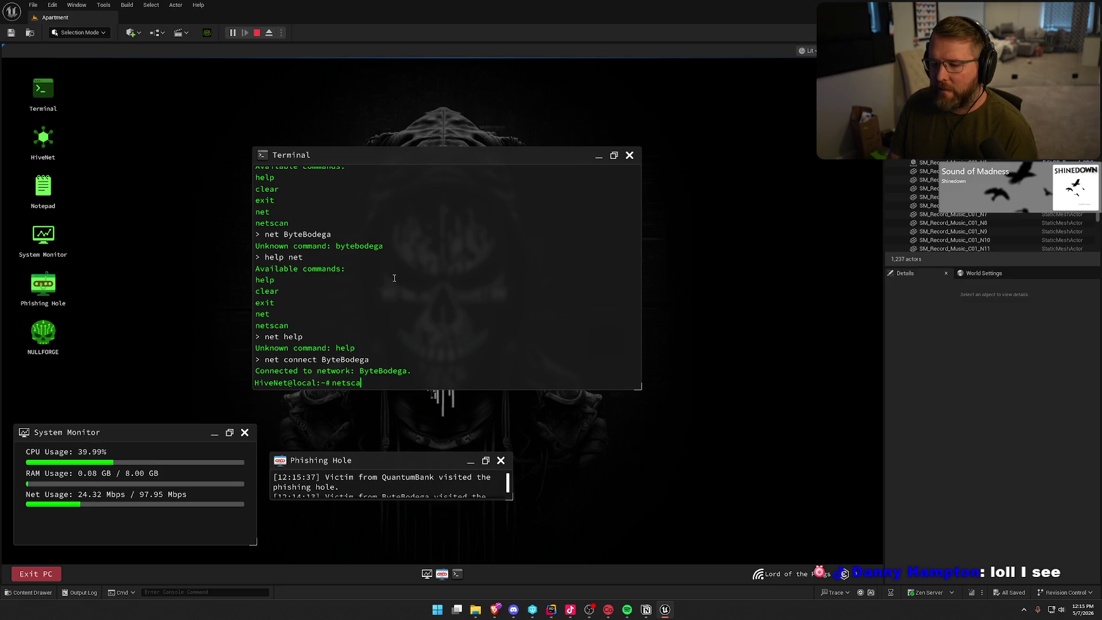
type("n")
key("Return")
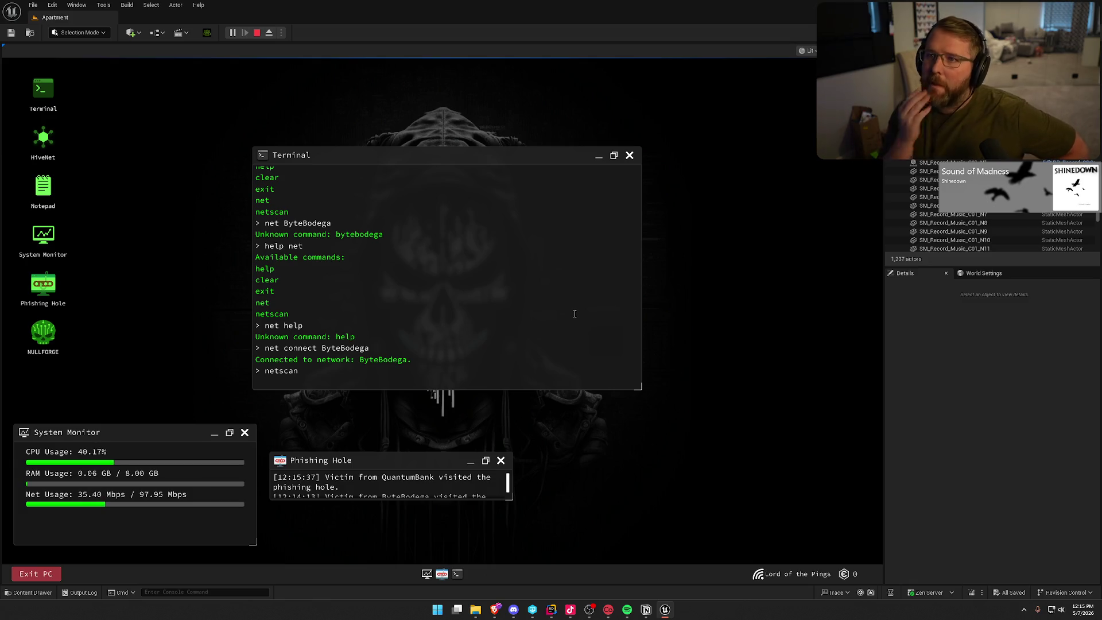
key("Return")
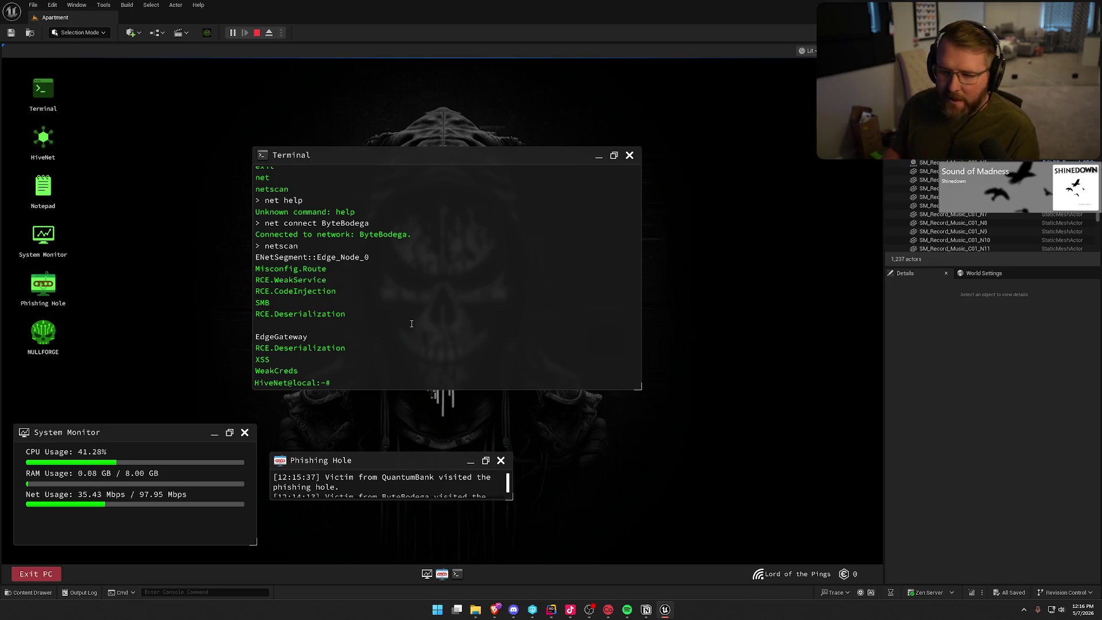
Open NULLFORGE at the upper left with Terminal beside it, and generate an exploit
double_click(52, 329)
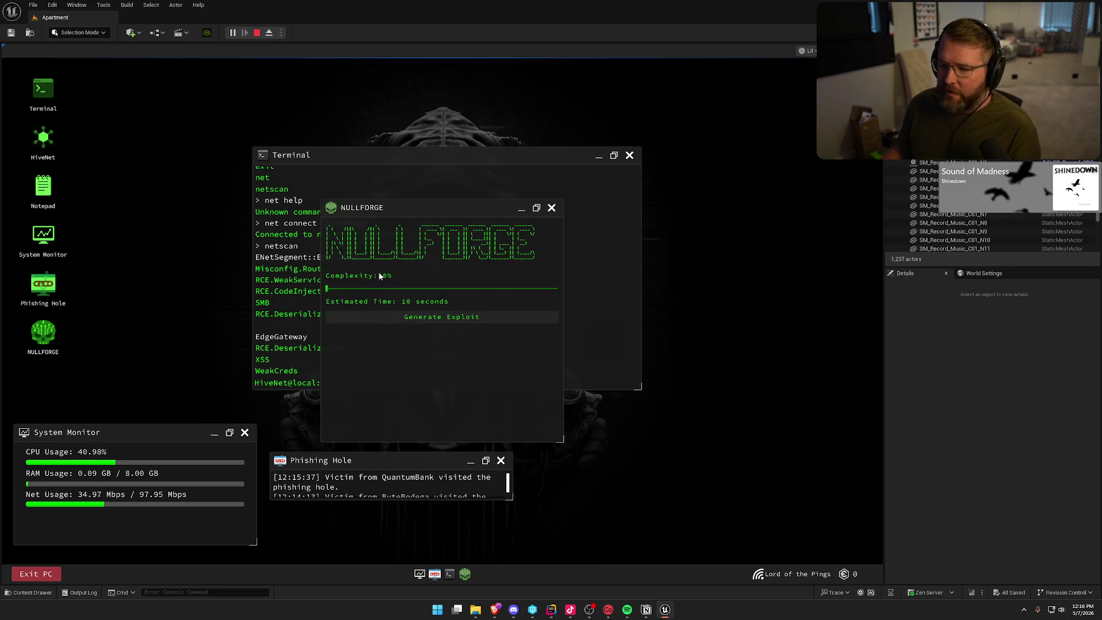
left_click_drag(425, 208, 175, 148)
left_click_drag(438, 157, 558, 138)
left_click(170, 256)
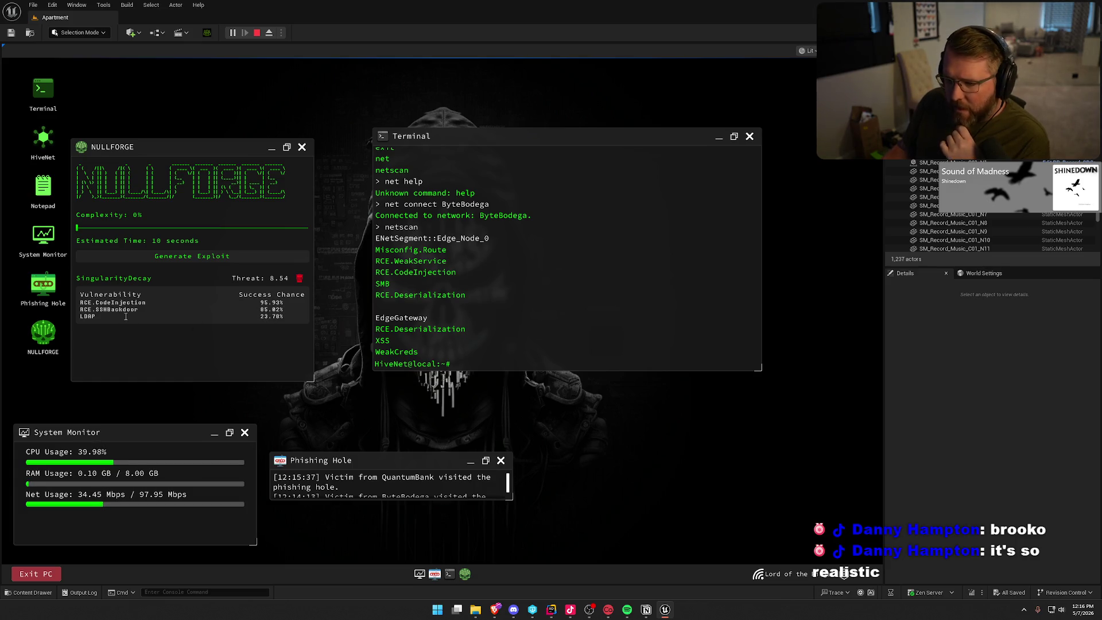
Highlight CodeInjection, RCE.SSHBackdoor, the 95.93% chance and Edge_Node_0 lines, then nudge NULLFORGE
left_click_drag(385, 273, 457, 274)
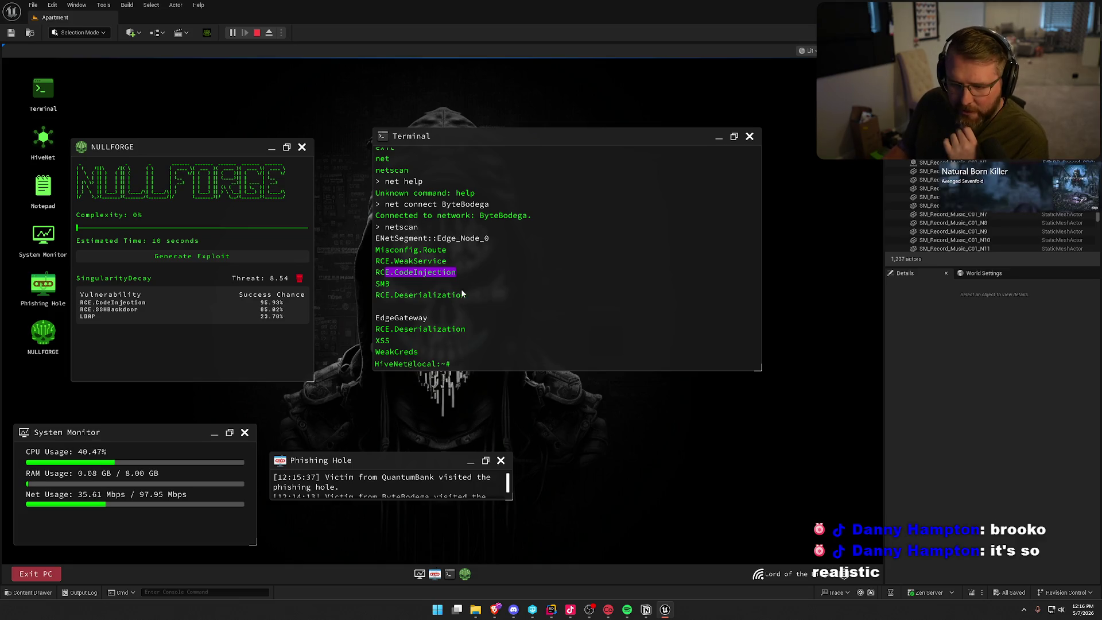
left_click_drag(82, 299, 172, 307)
left_click_drag(267, 303, 284, 302)
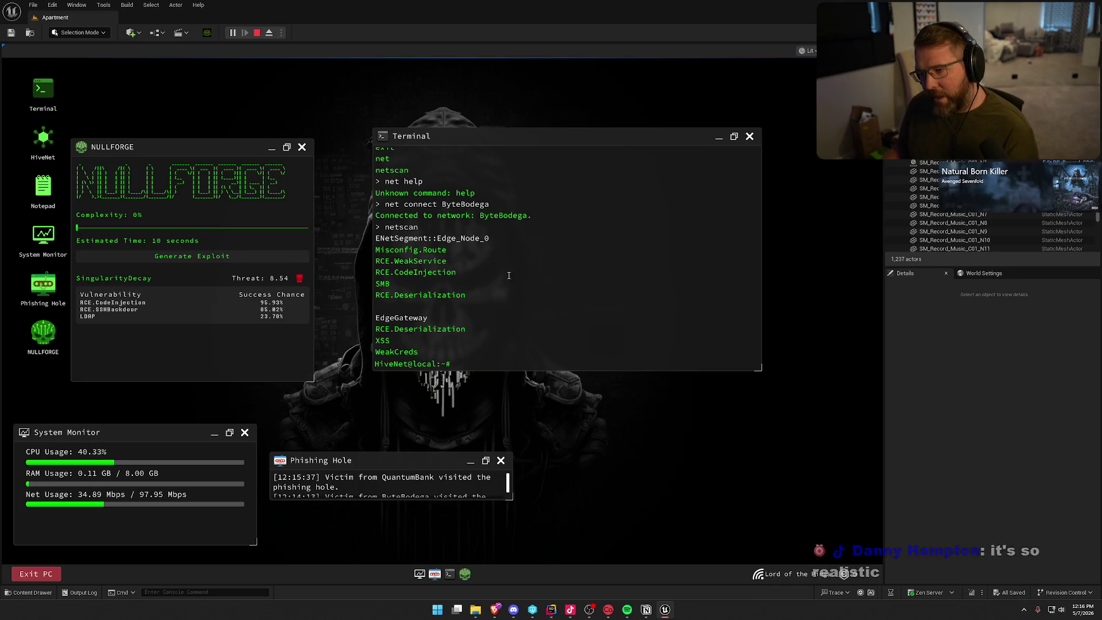
left_click_drag(375, 238, 492, 236)
left_click(516, 340)
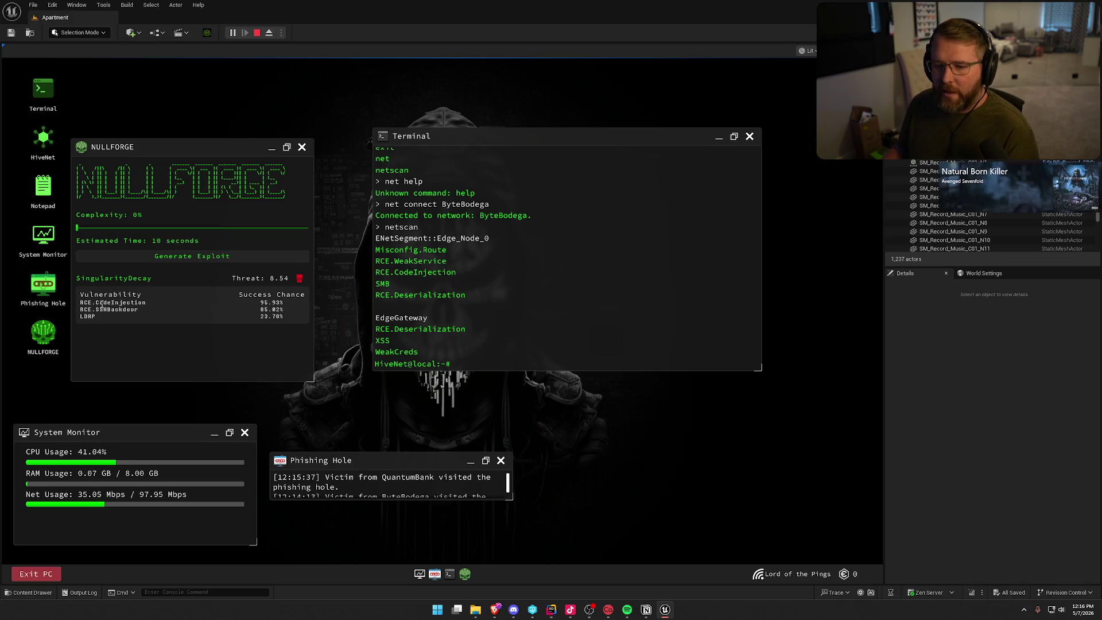
left_click_drag(172, 150, 192, 141)
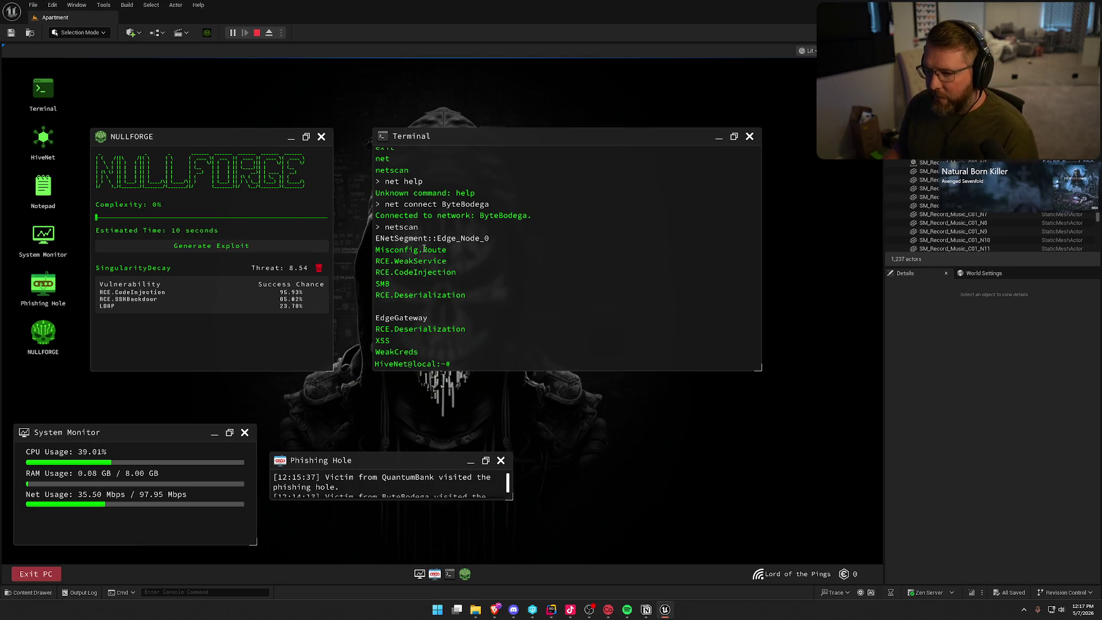
scroll(513, 254, "up", 3)
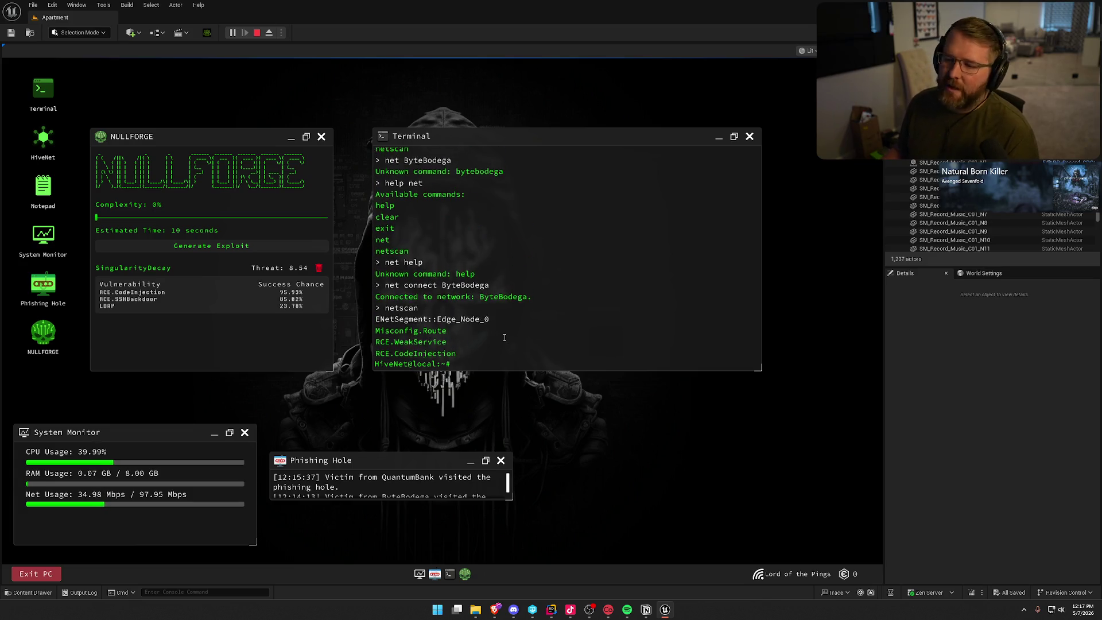
scroll(505, 338, "up", 3)
scroll(505, 337, "down", 2)
scroll(504, 338, "down", 4)
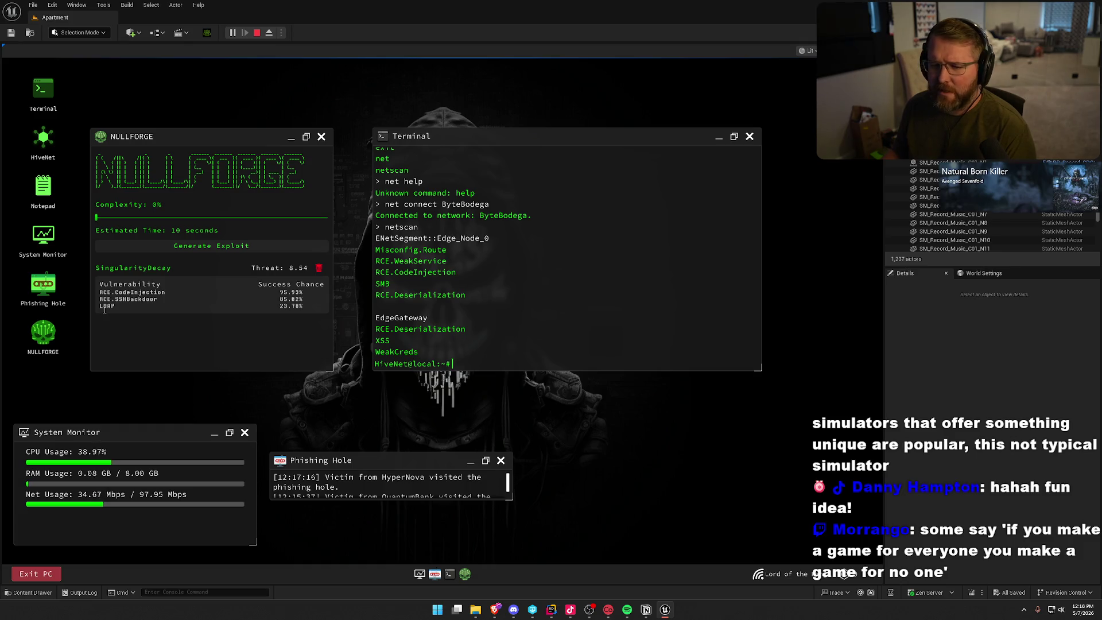
double_click(43, 138)
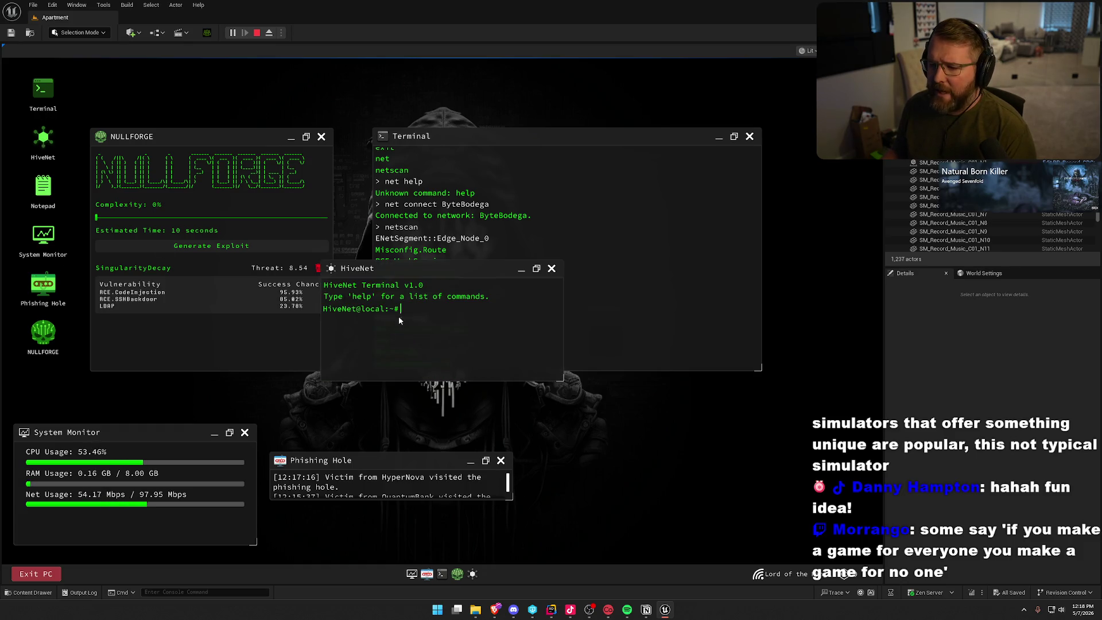
left_click(551, 270)
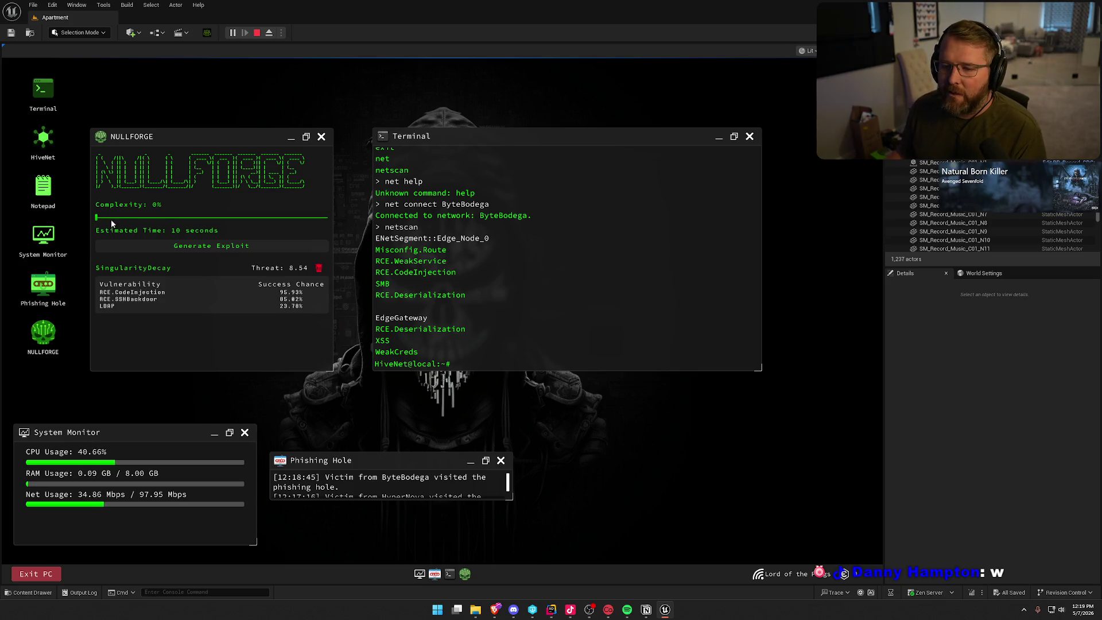
Set NULLFORGE complexity to 49%, generate, and scroll results until SandboxEther (threat 26.40) appears
left_click_drag(113, 224, 221, 225)
left_click(189, 246)
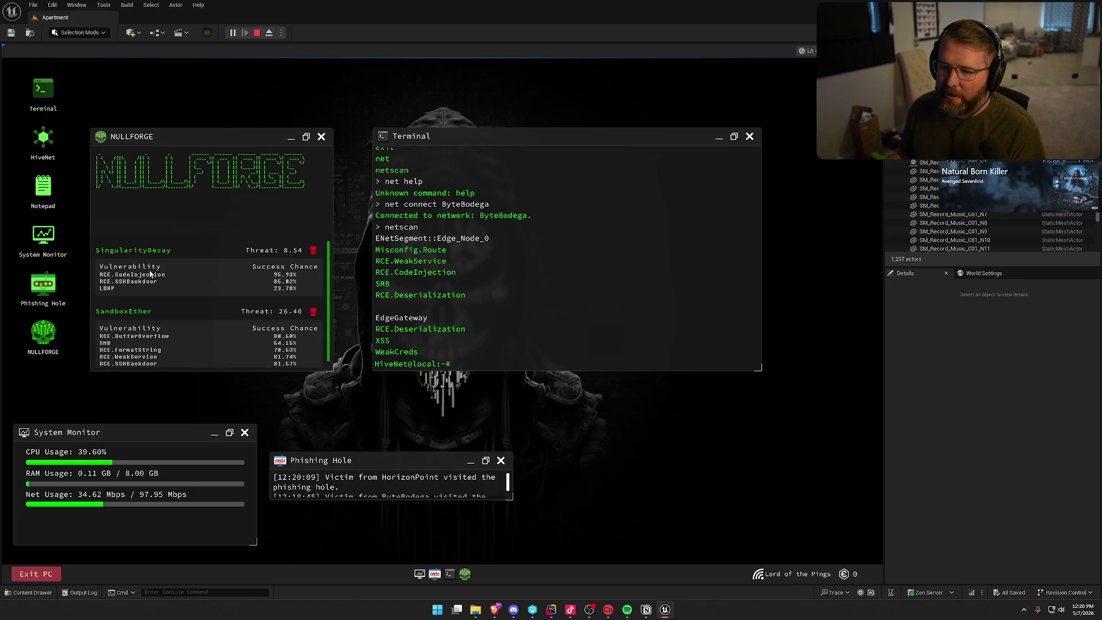
scroll(217, 318, "down", 1)
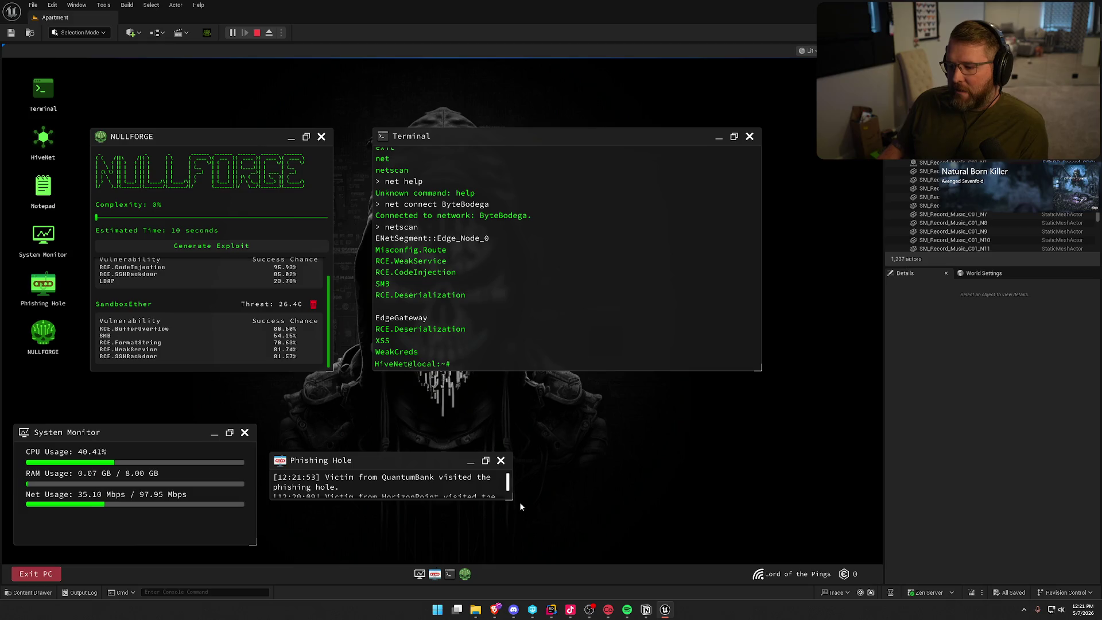
scroll(463, 493, "down", 5)
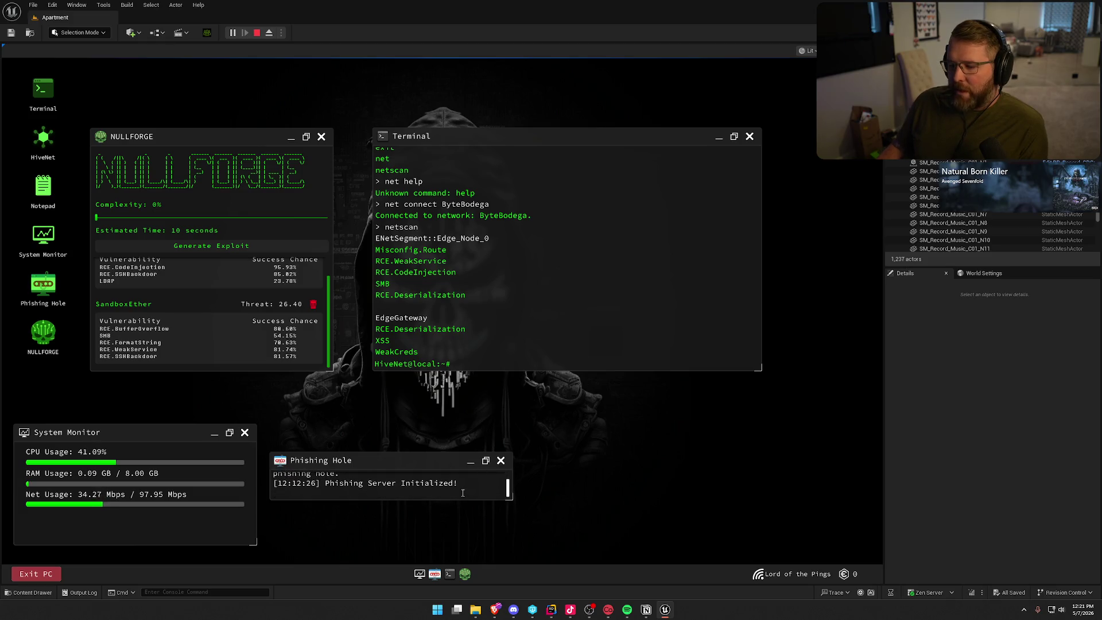
scroll(463, 492, "up", 5)
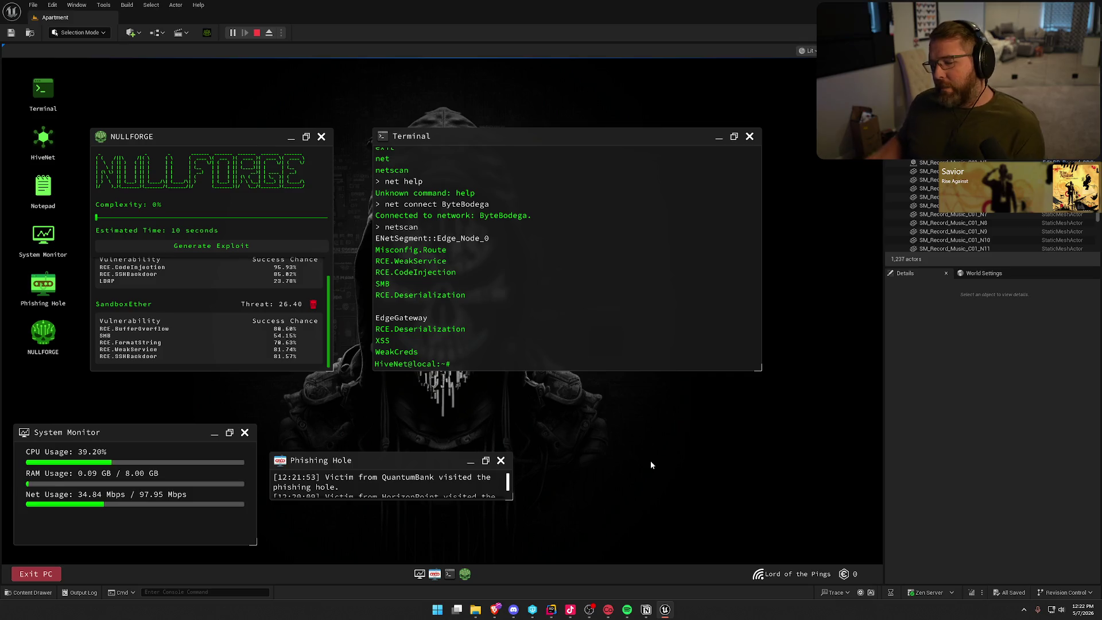
Exit the PC, walk toward the hallway, and switch off the bedside lamp
left_click(36, 574)
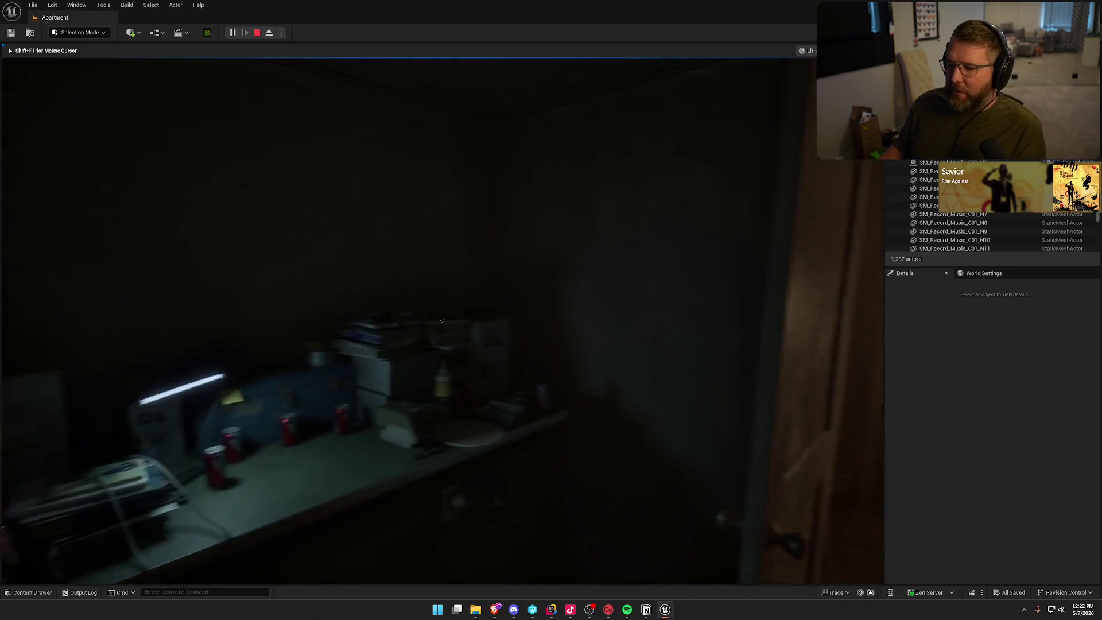
key("w")
Walk down the hallway into the bedroom, toward the window, and back out
key("w")
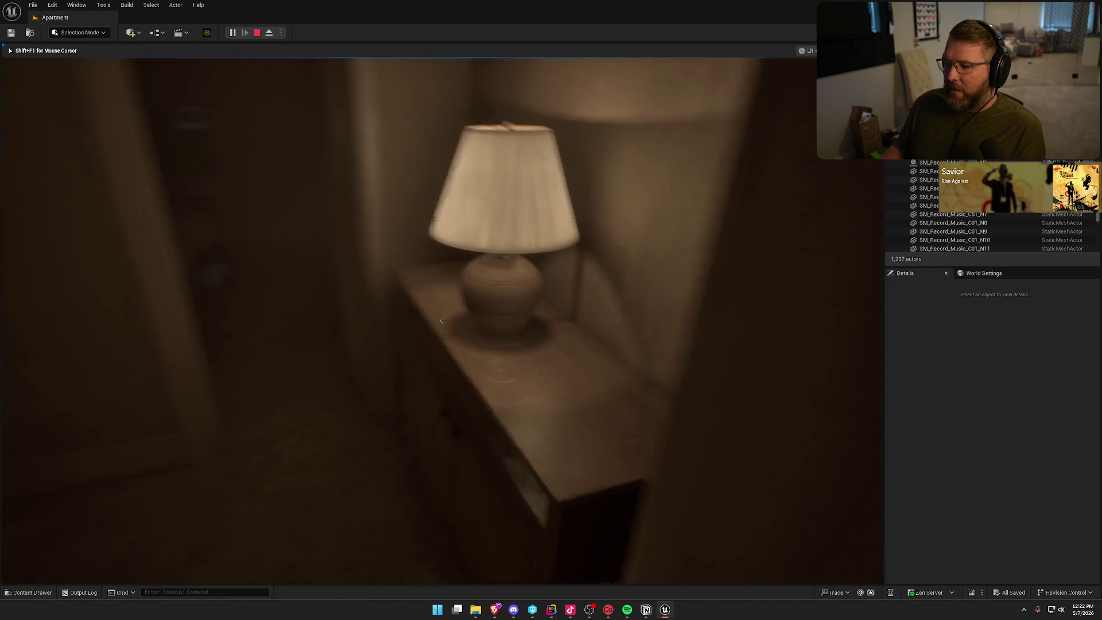
left_click(442, 320)
key("w")
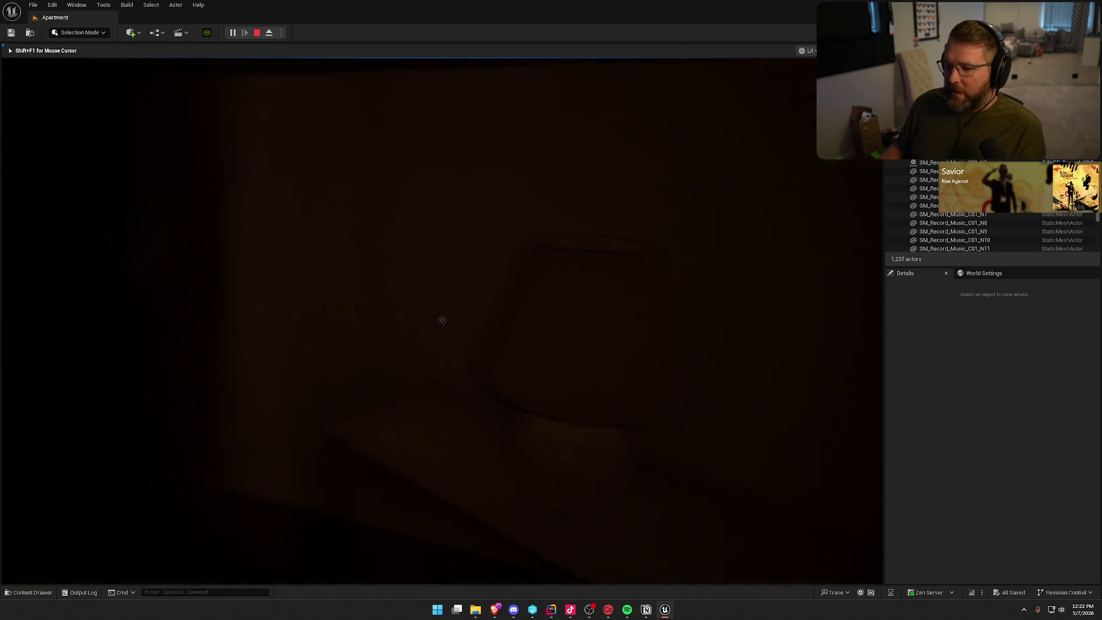
key("w")
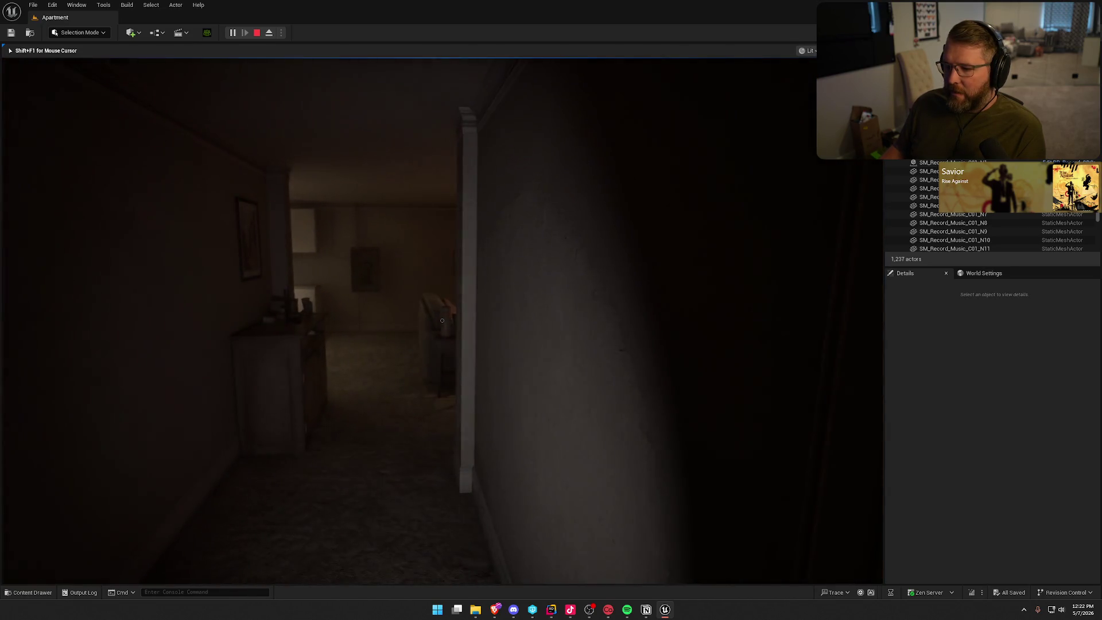
key("w")
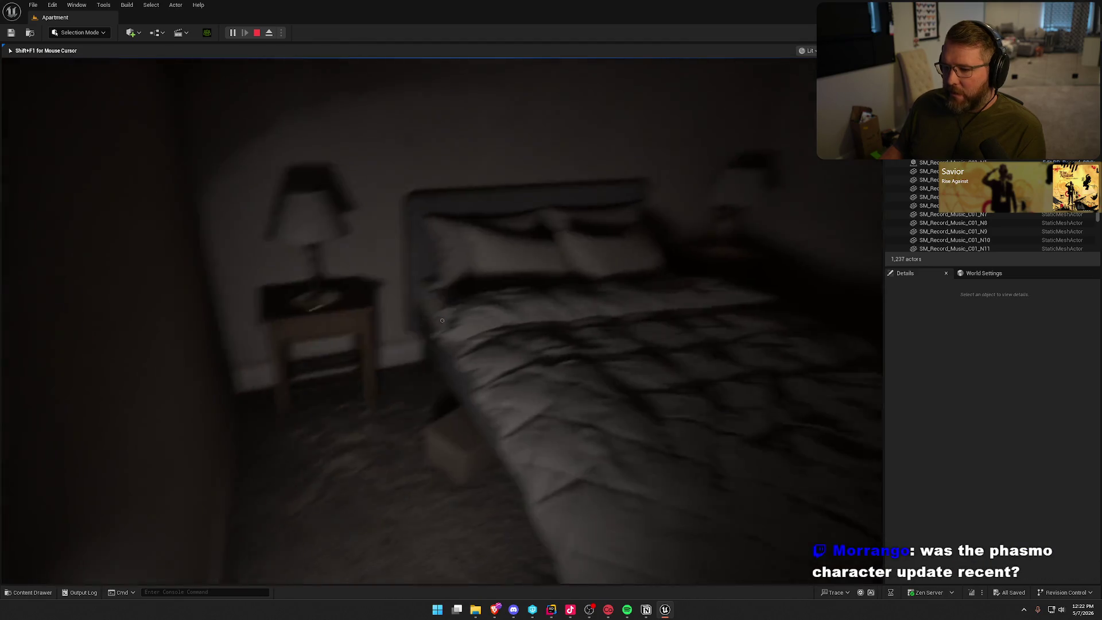
key("w")
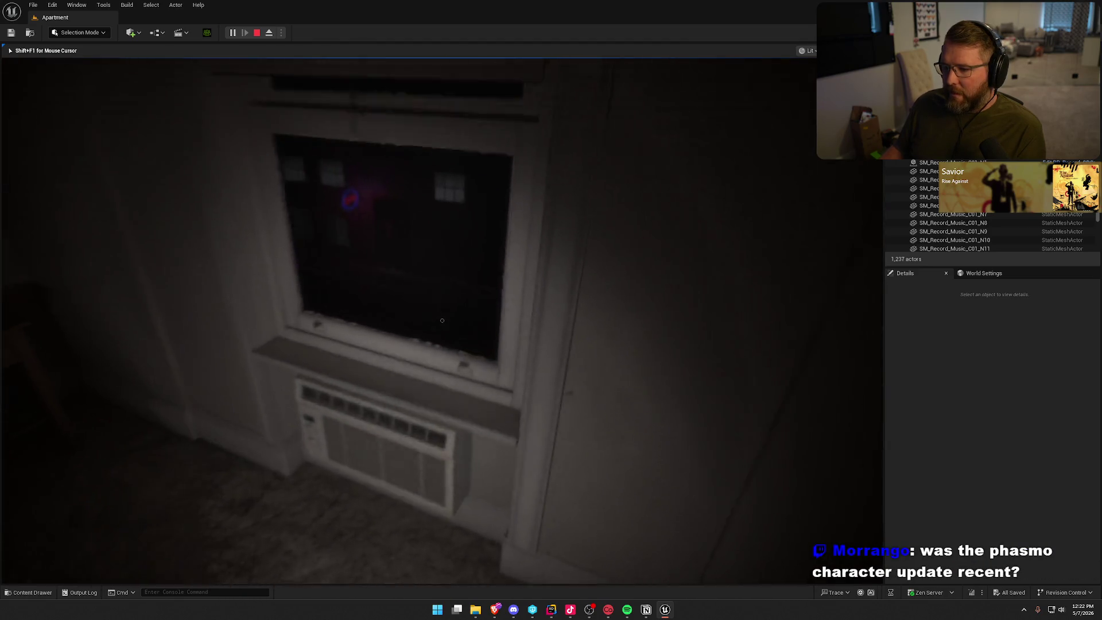
key("w")
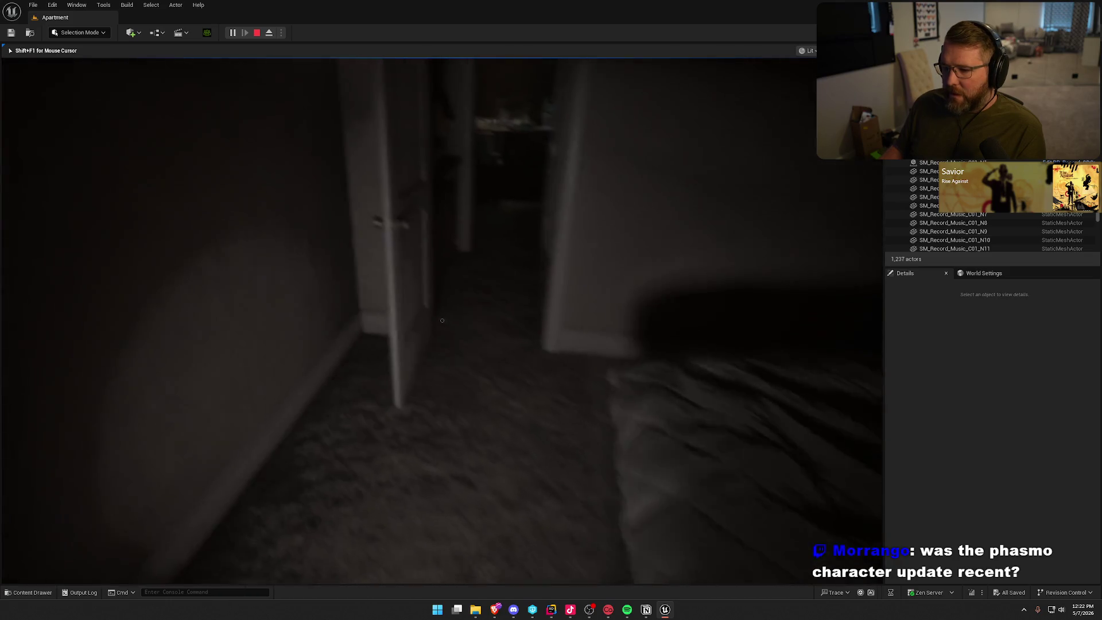
Walk through the living room past the TV and coffee table toward the kitchen
key("w")
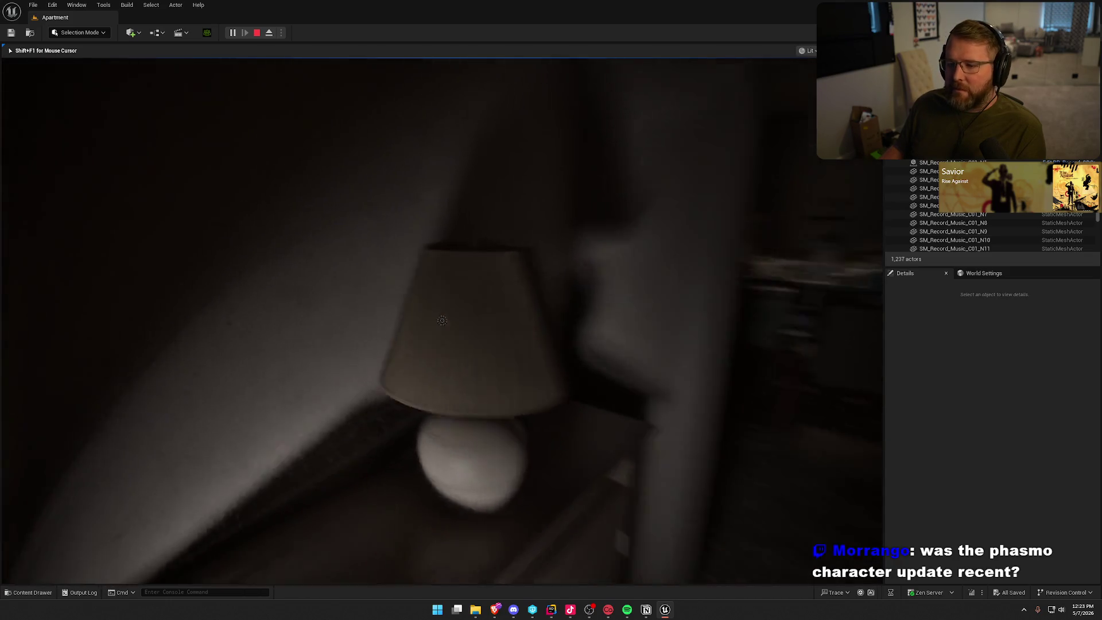
key("w")
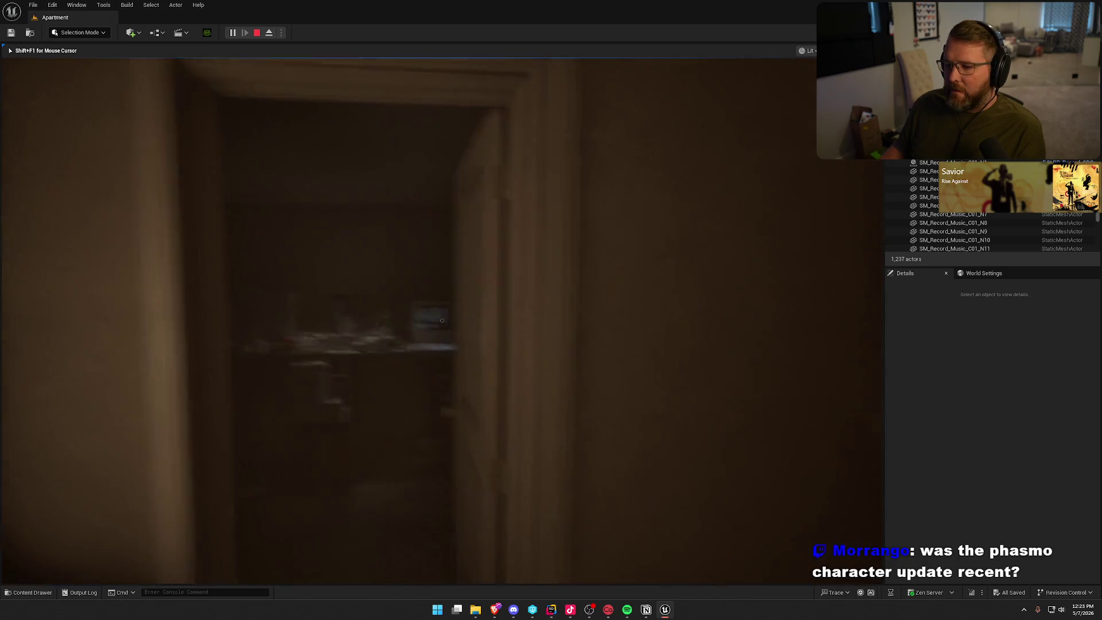
key("w")
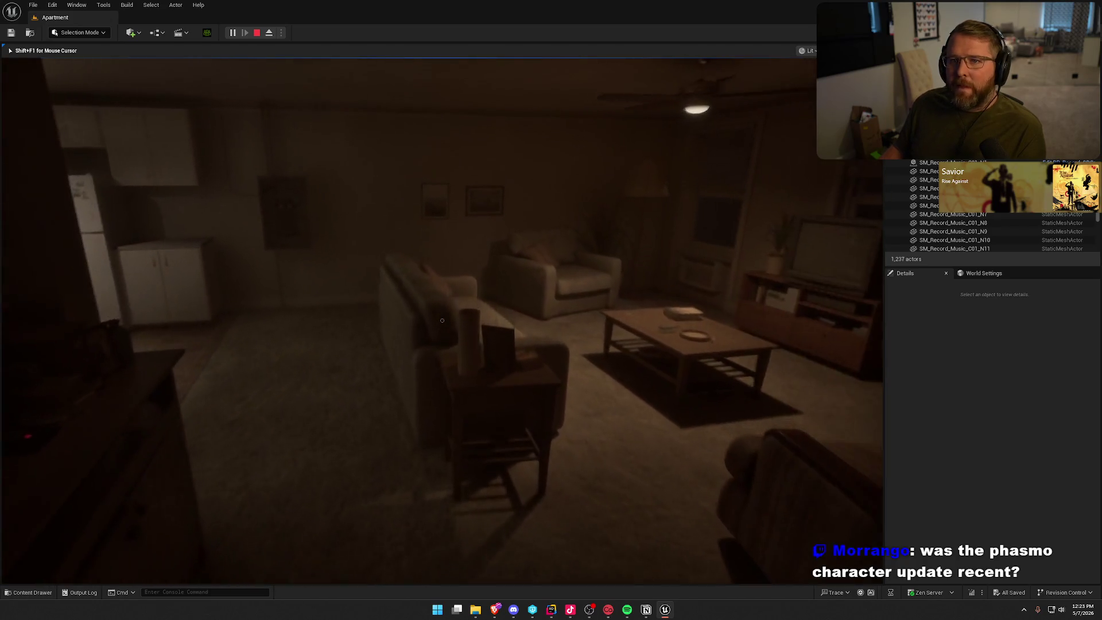
key("w")
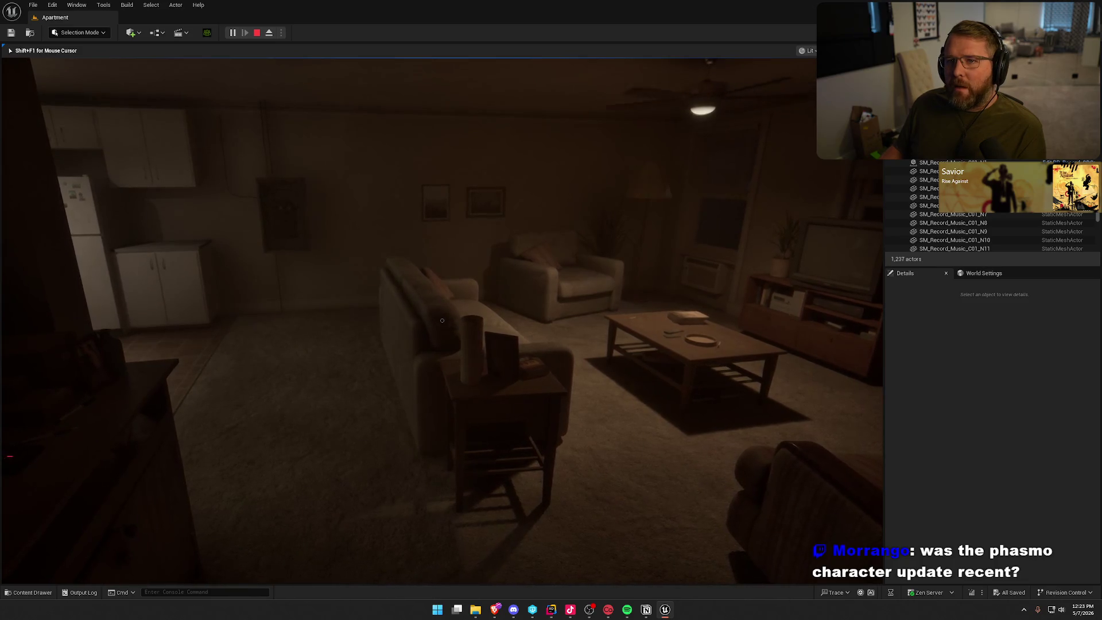
key("w")
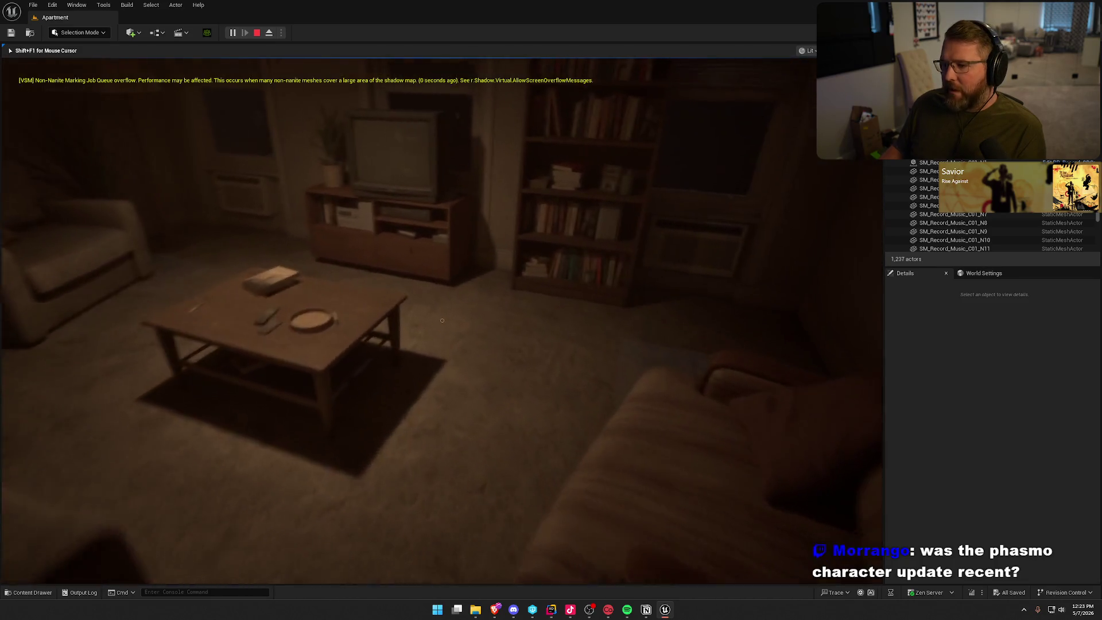
key("w")
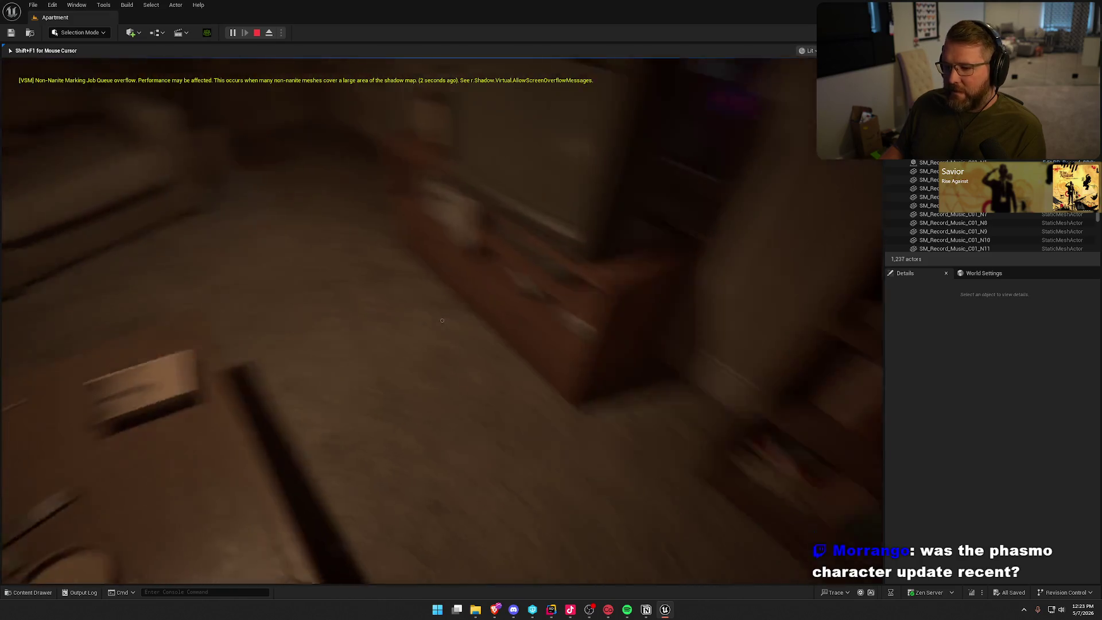
key("w")
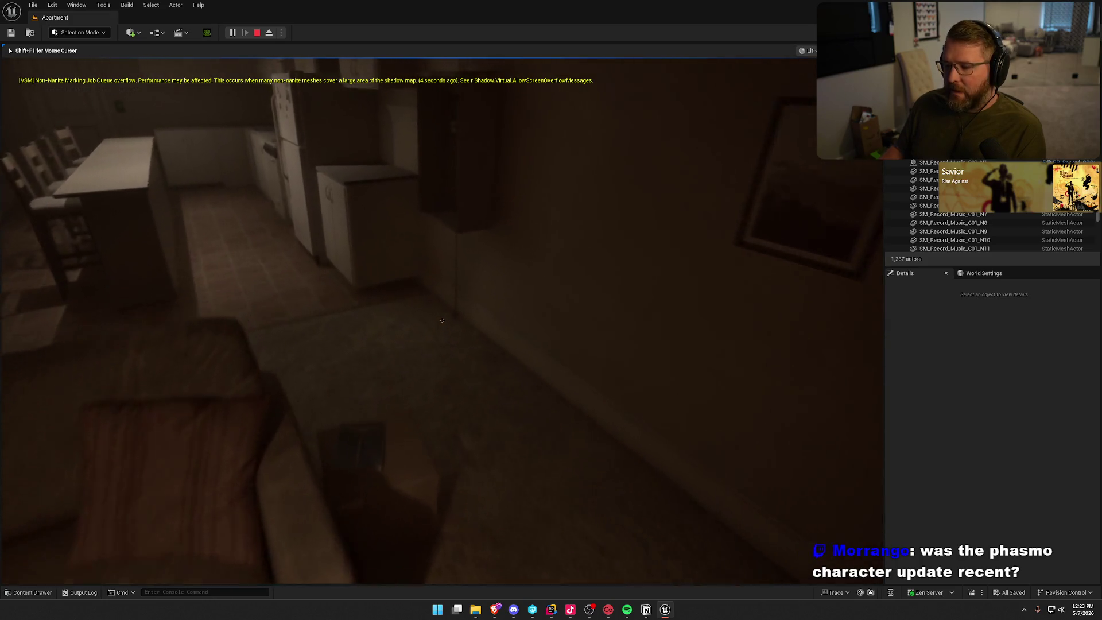
key("w")
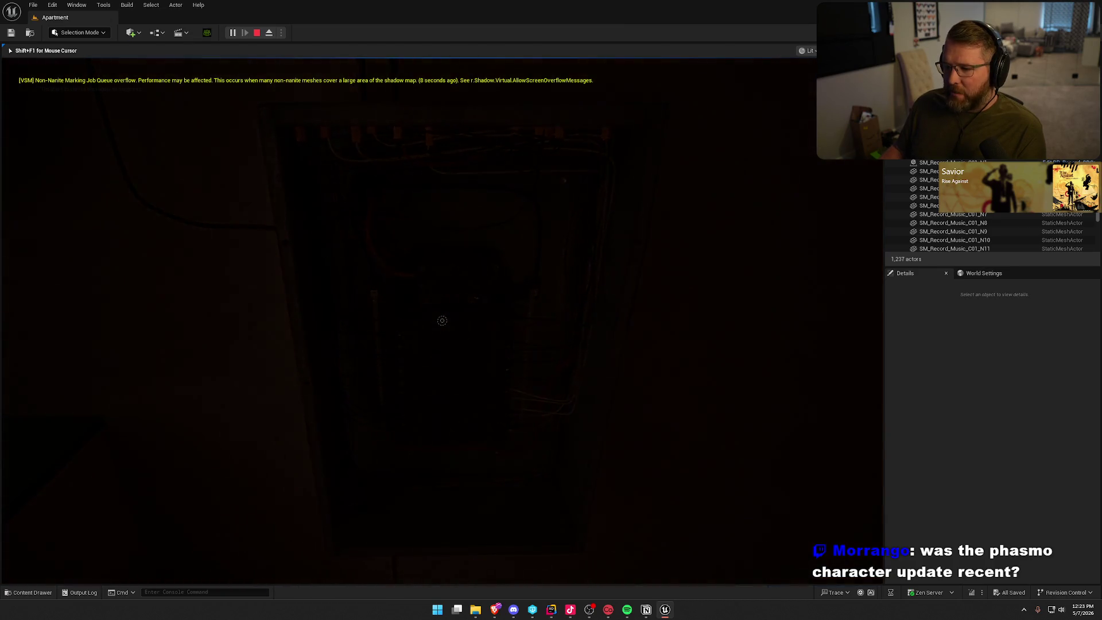
Walk into the kitchen past the fridge and face the louvered closet door
key("w")
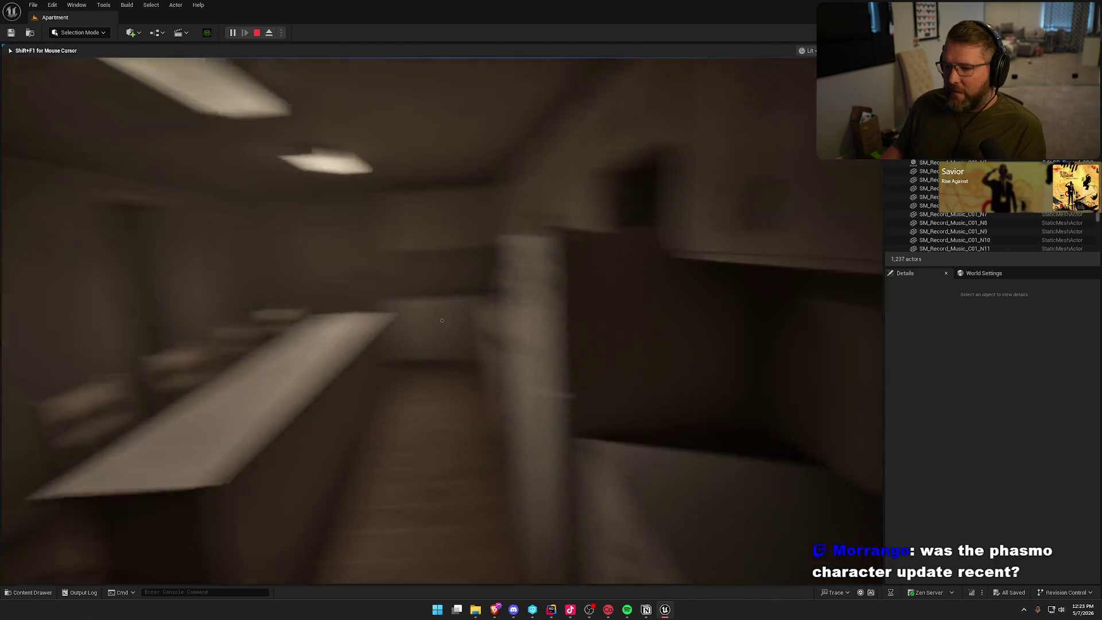
key("w")
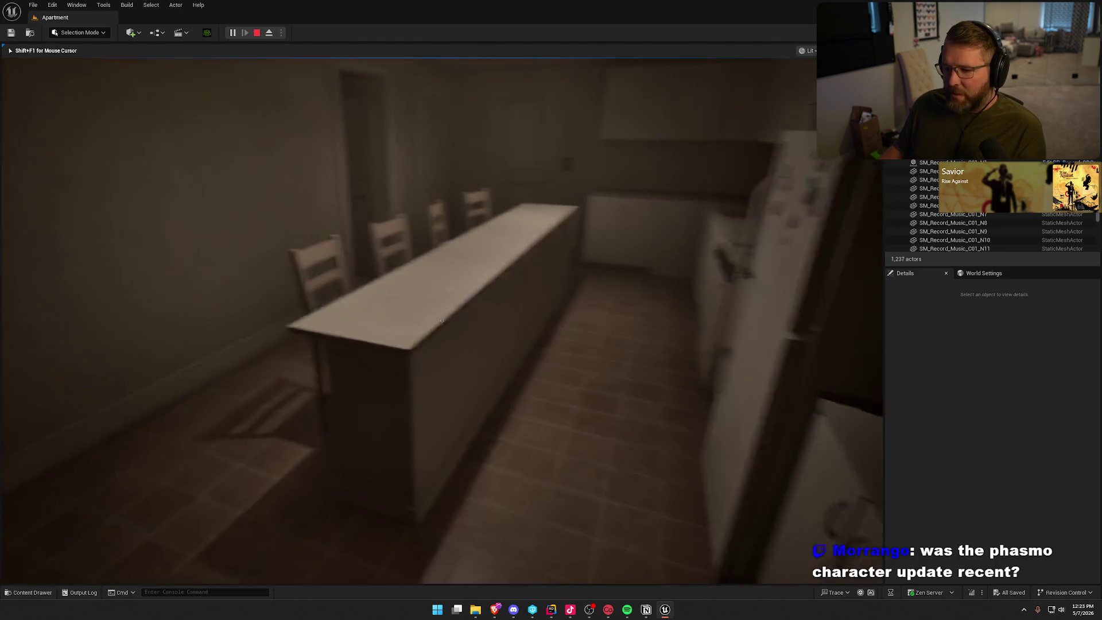
key("w")
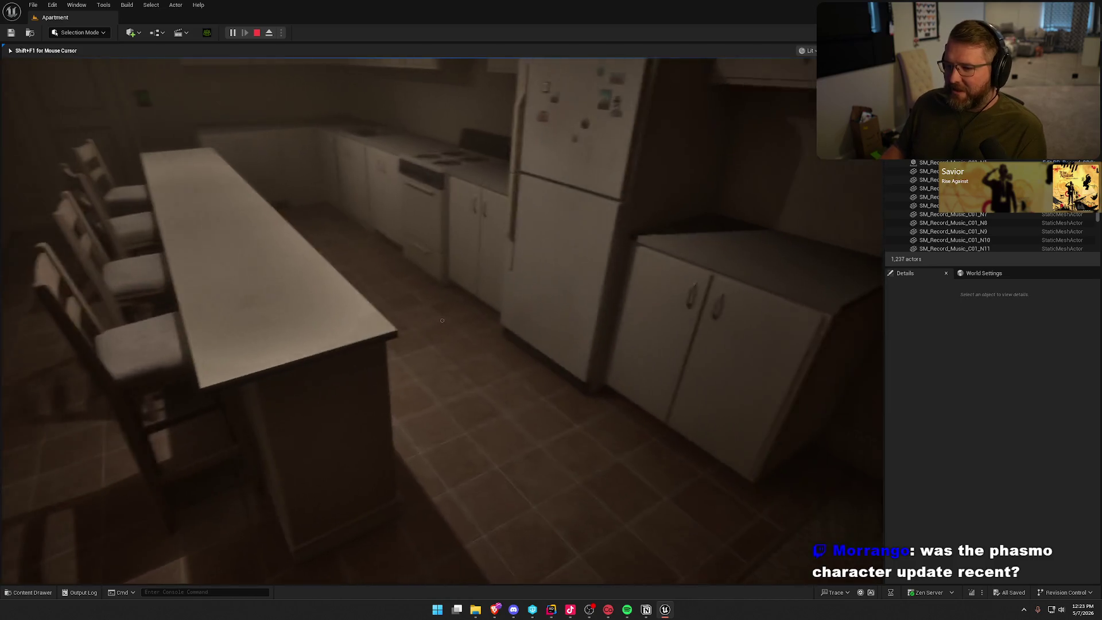
key("w")
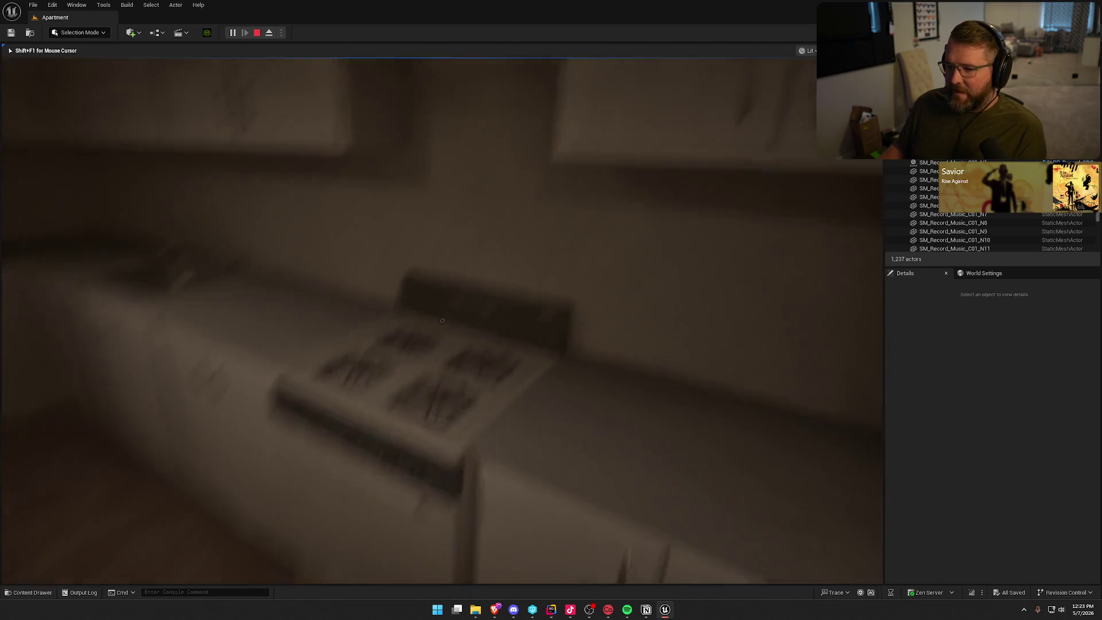
key("w")
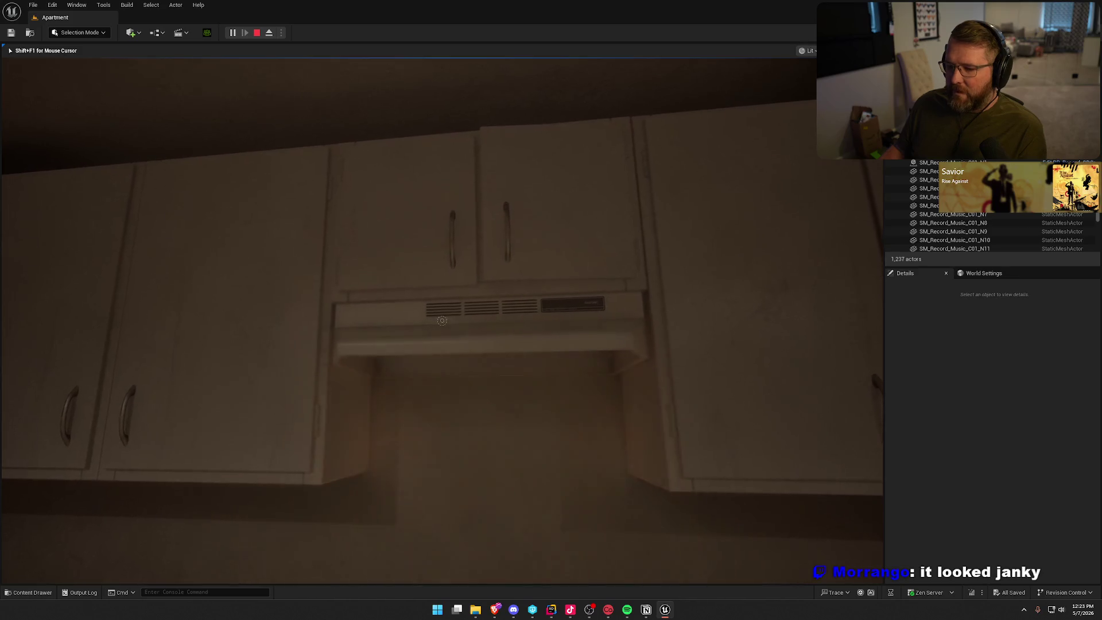
key("w")
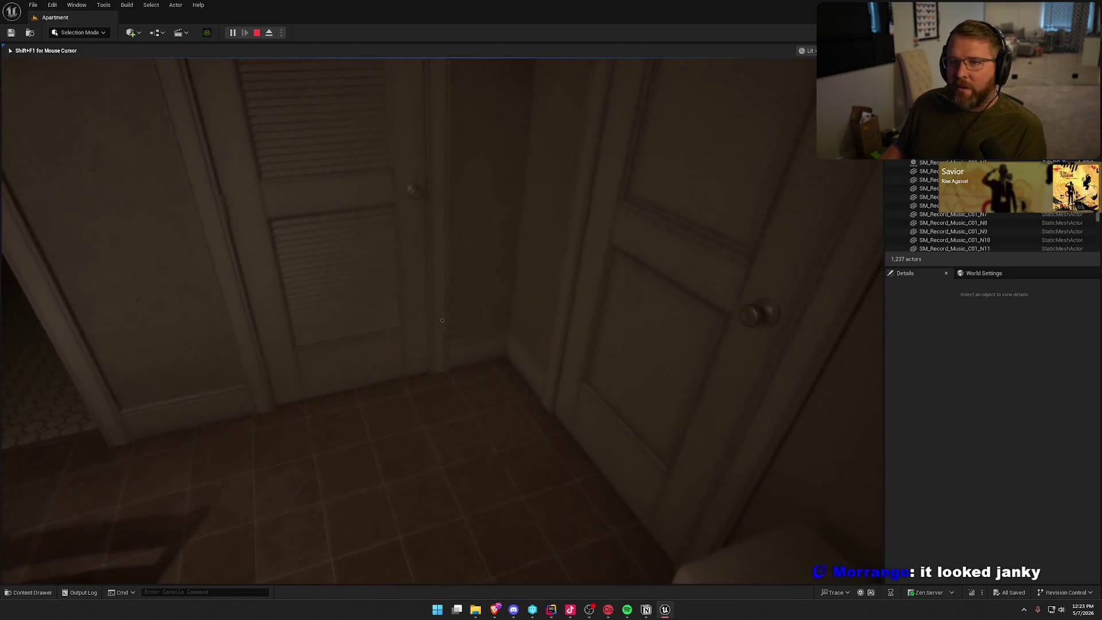
Open the louvered closet door with the interact key
key("e")
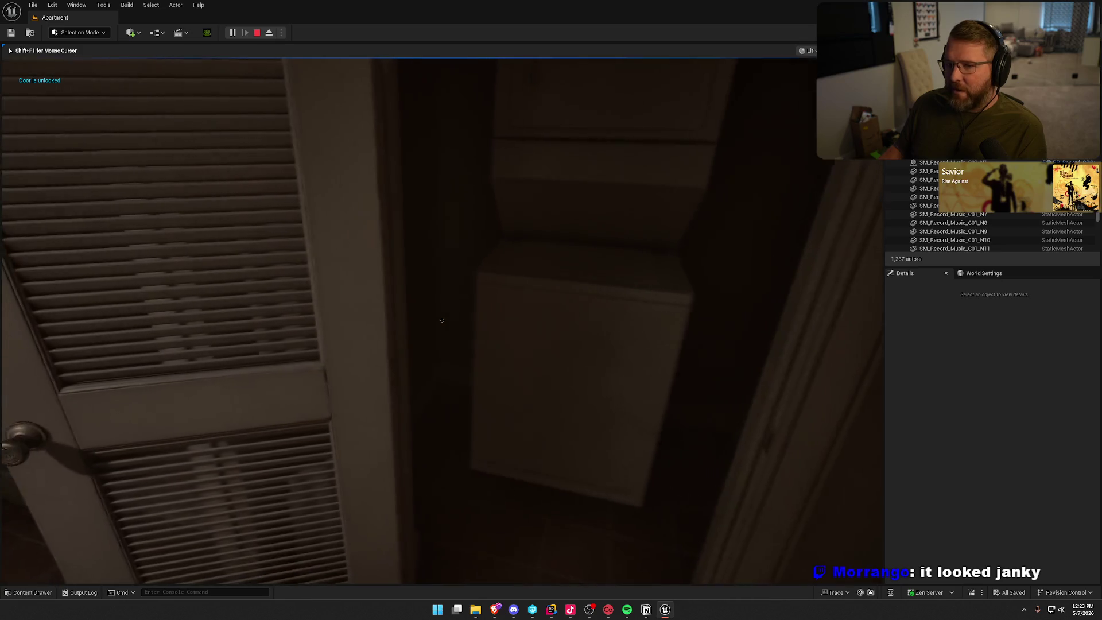
mouse_move(442, 321)
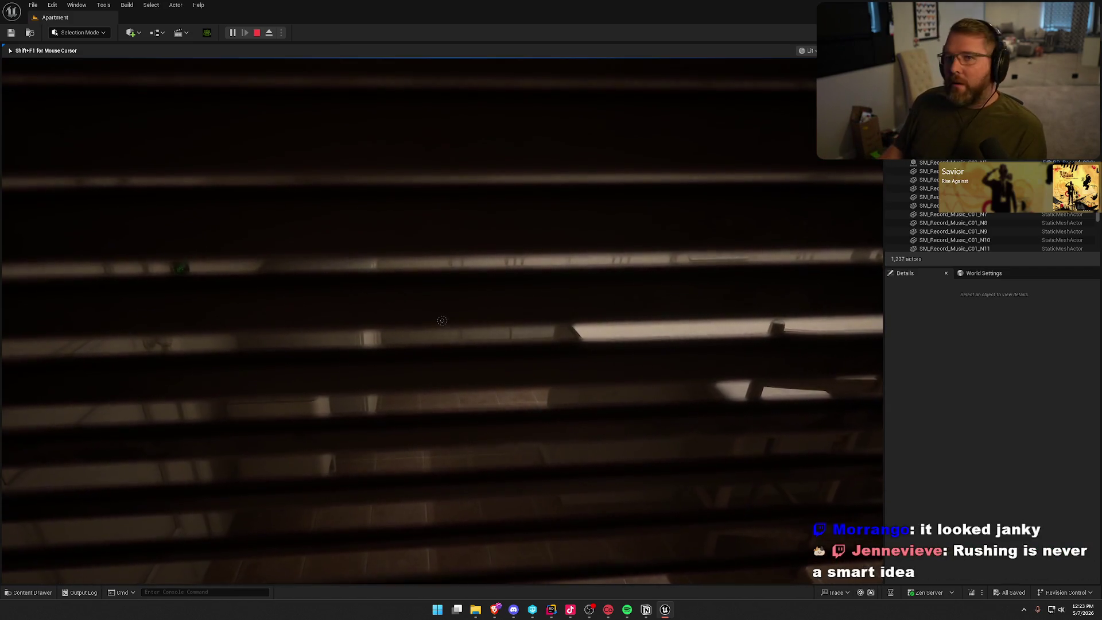
key("e")
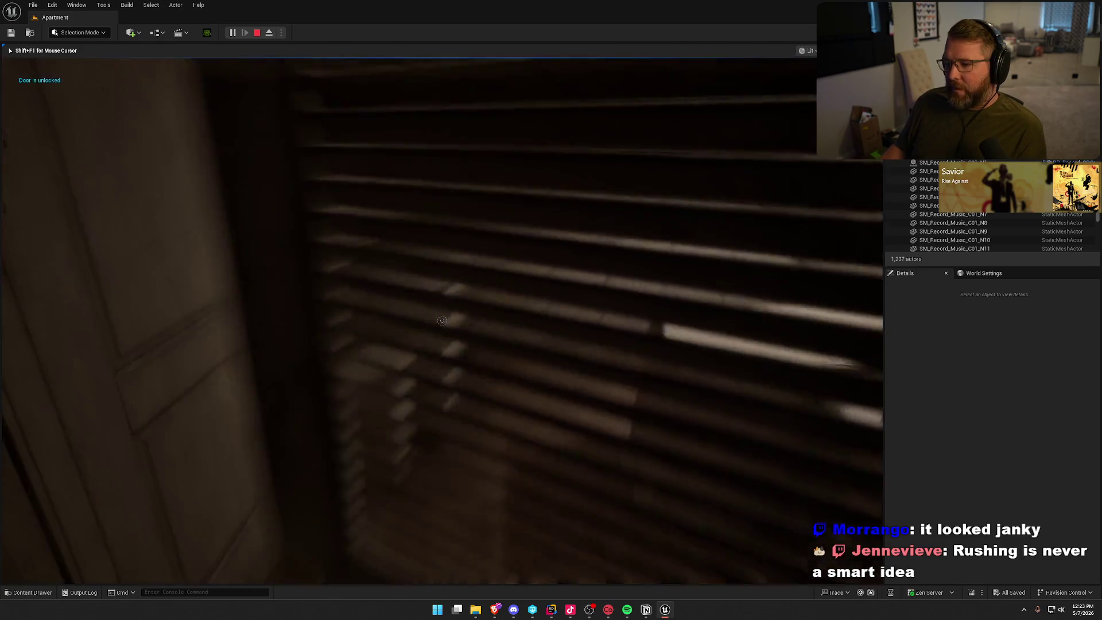
Walk through the bathroom, living room and hallway to the CRT computer desk
key("w")
key("w")
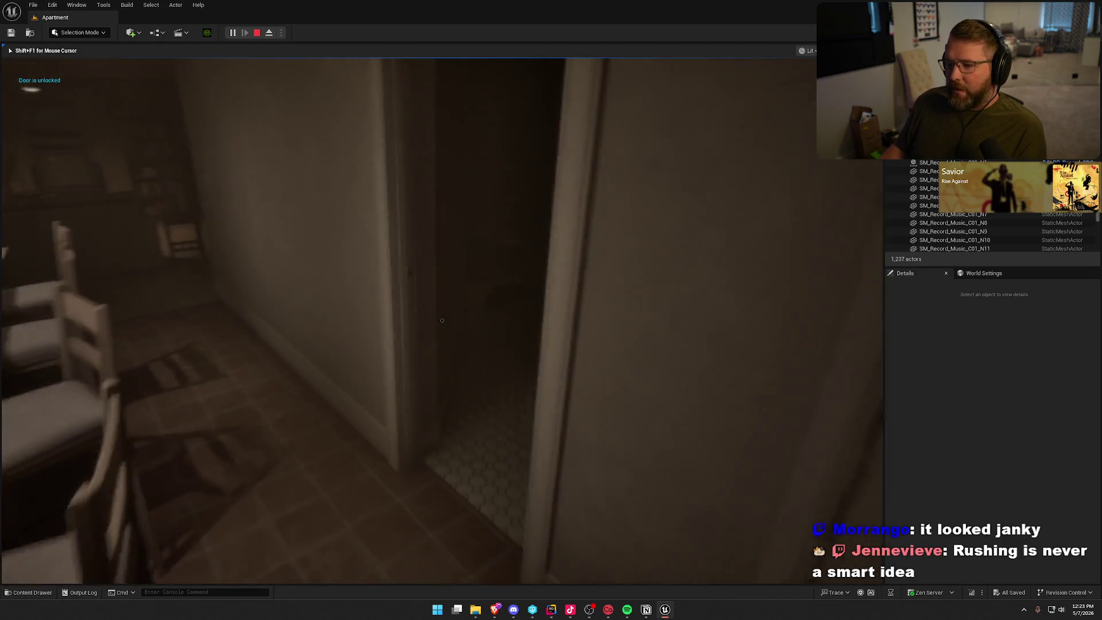
key("w")
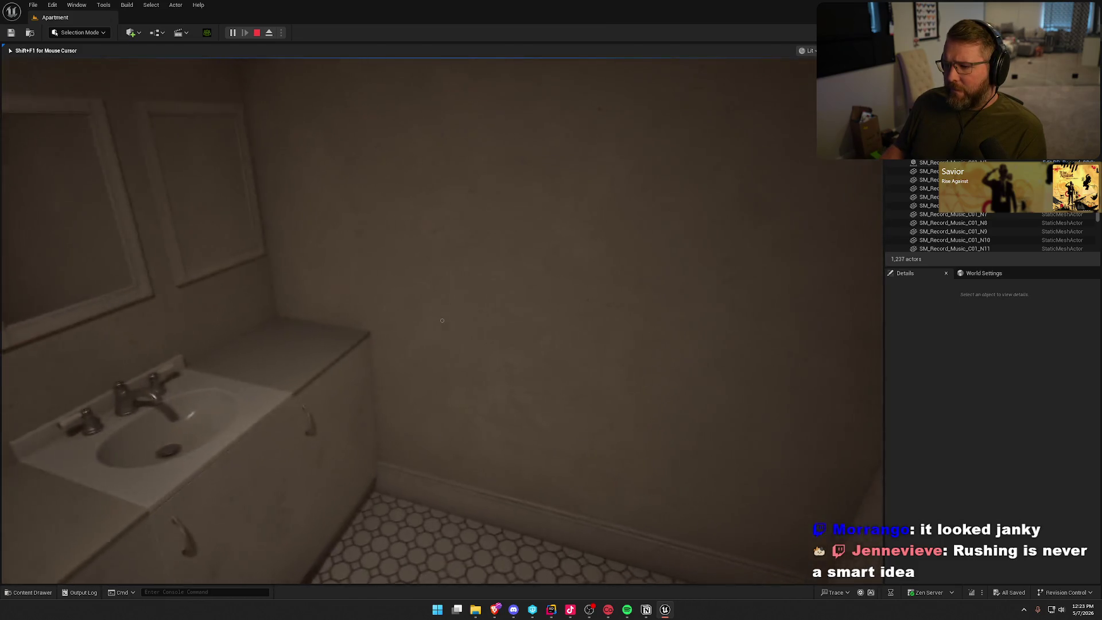
key("w")
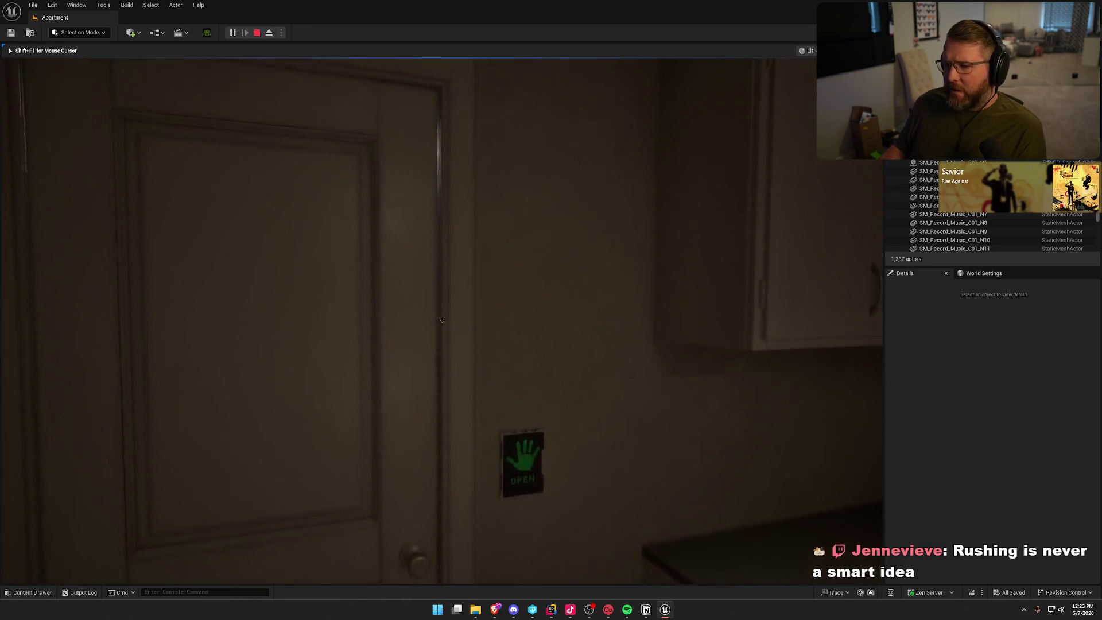
key("w")
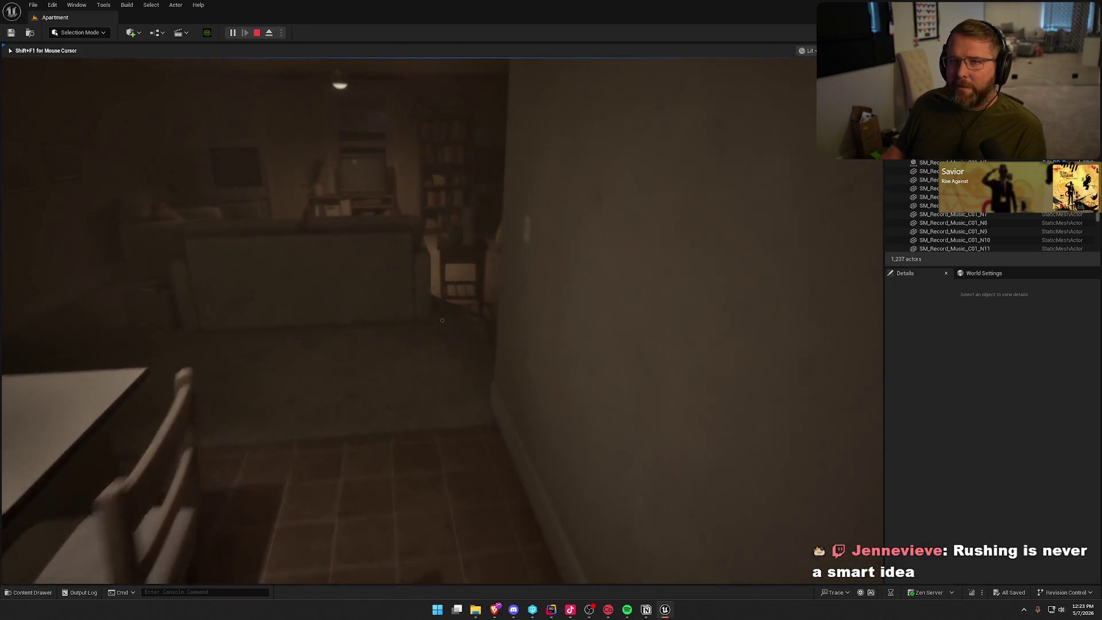
key("w")
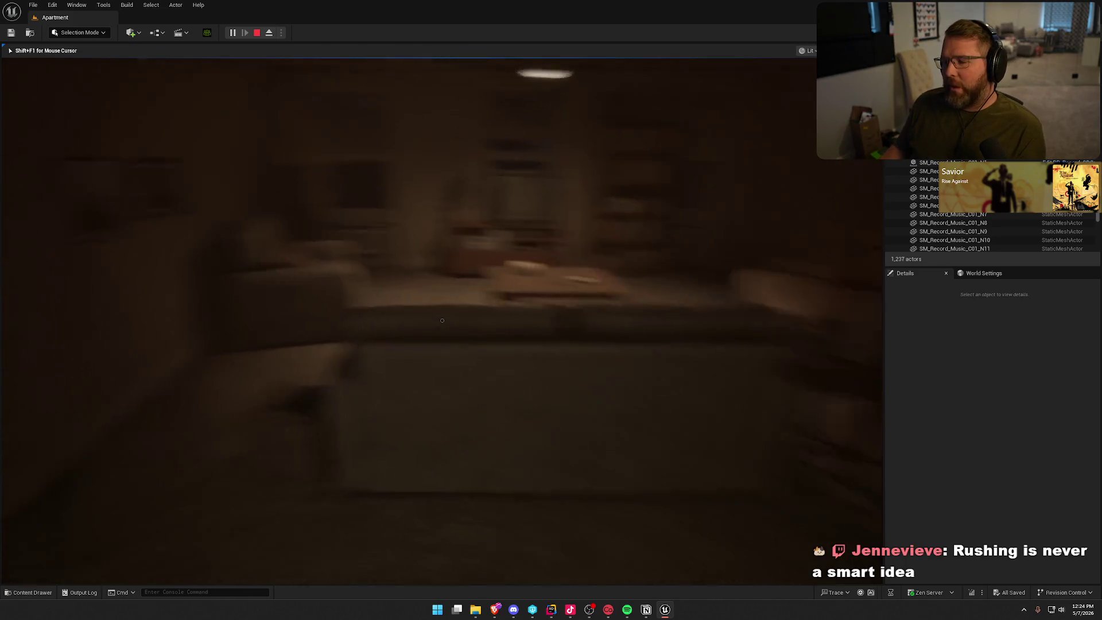
key("w")
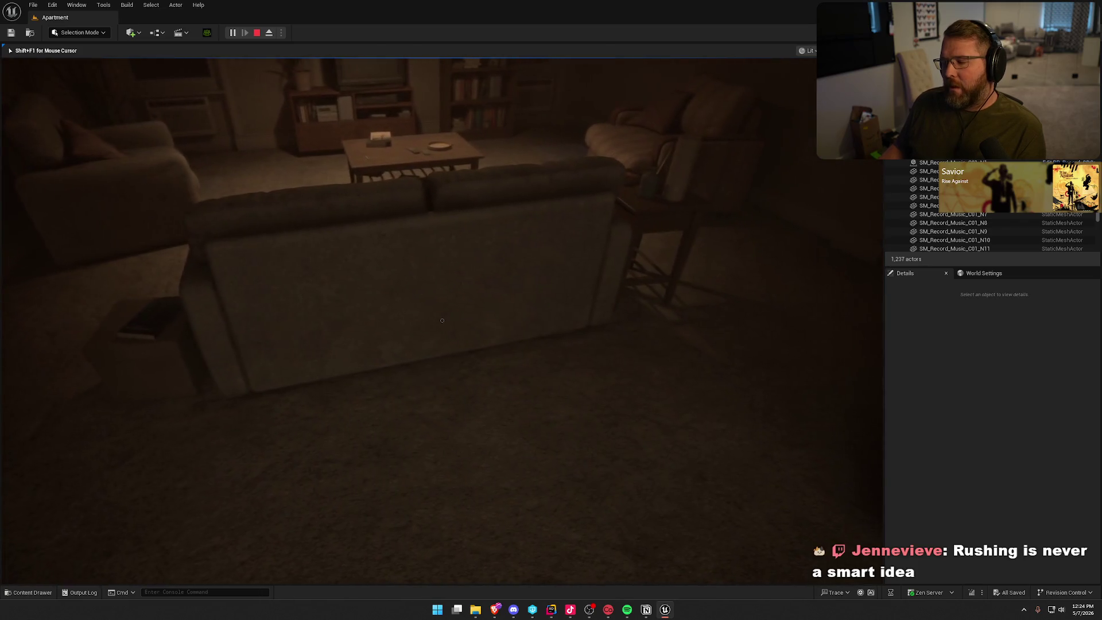
key("w")
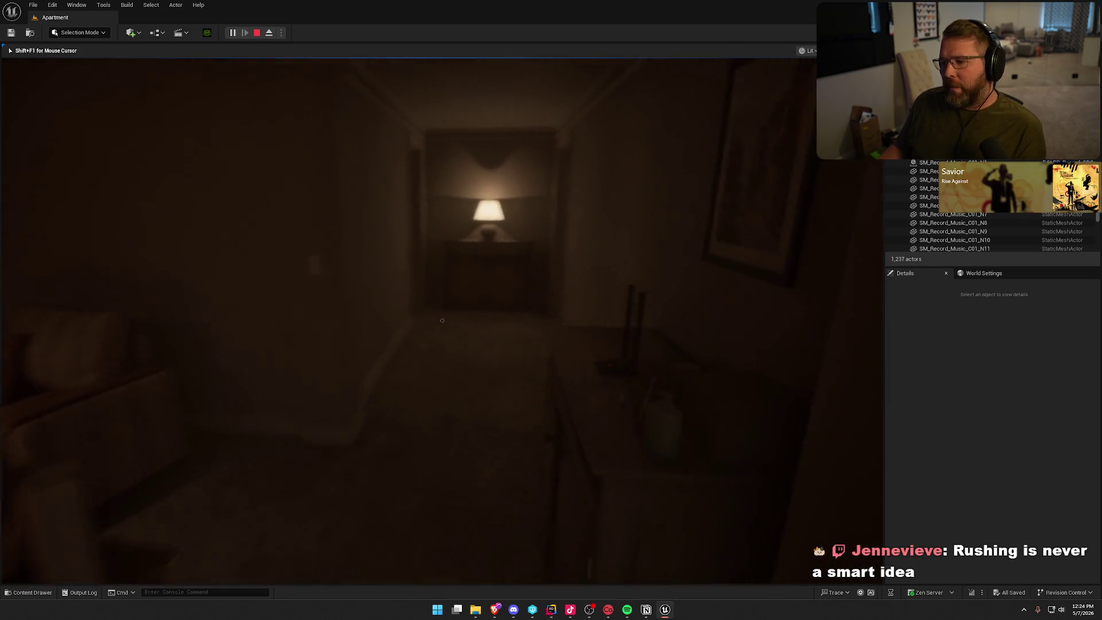
key("w")
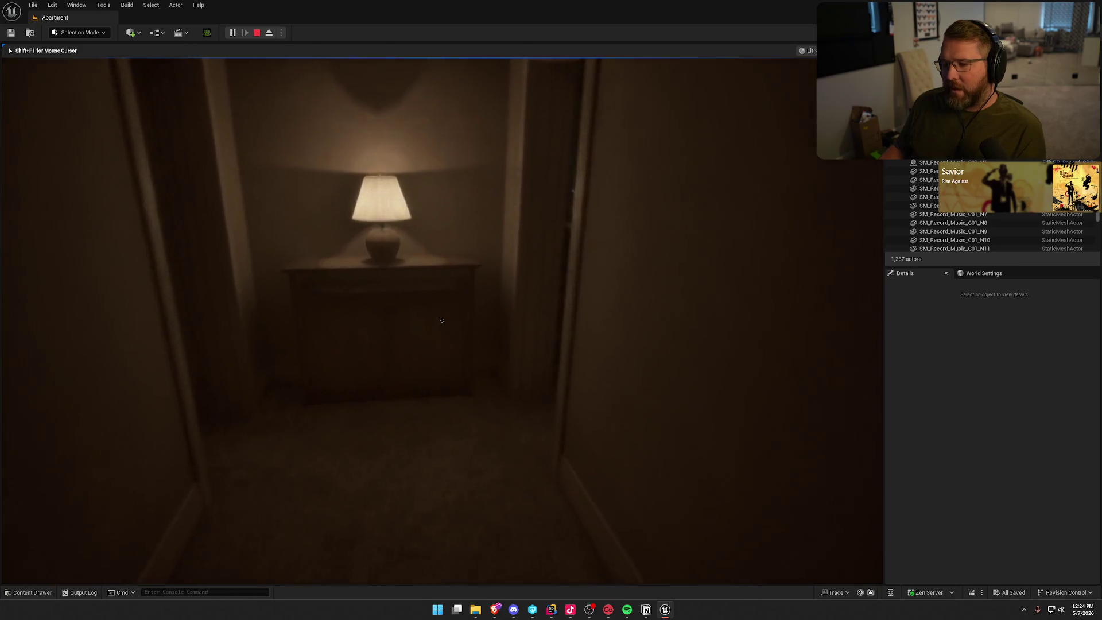
key("w")
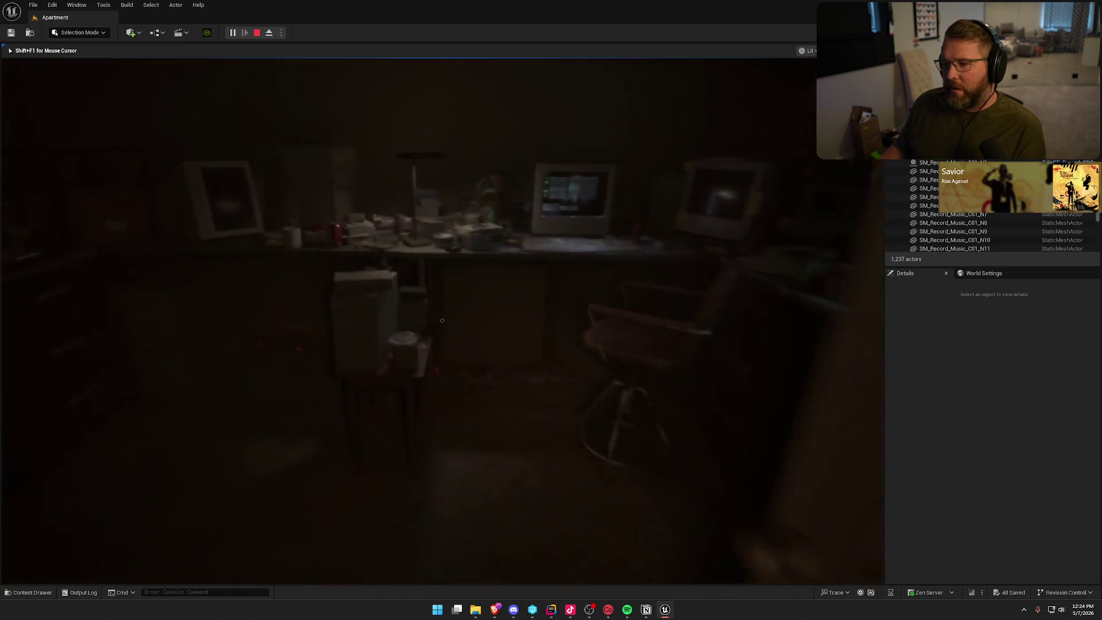
On the PC, pick the Life in the Fast LAN Wi-Fi, close Terminal, and cancel the password prompt
key("e")
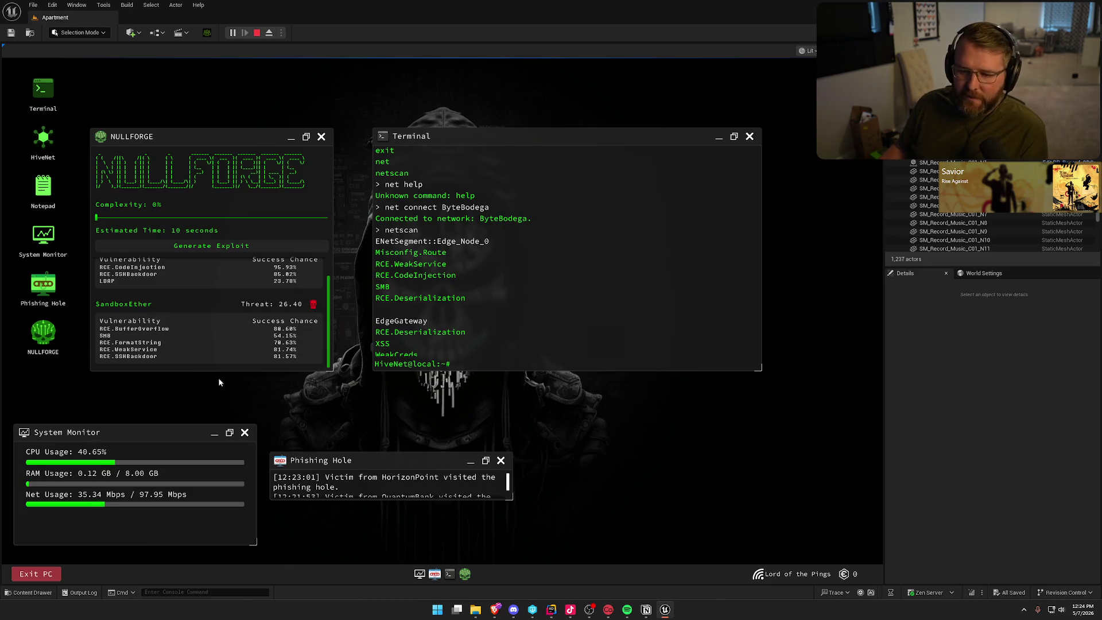
left_click(781, 575)
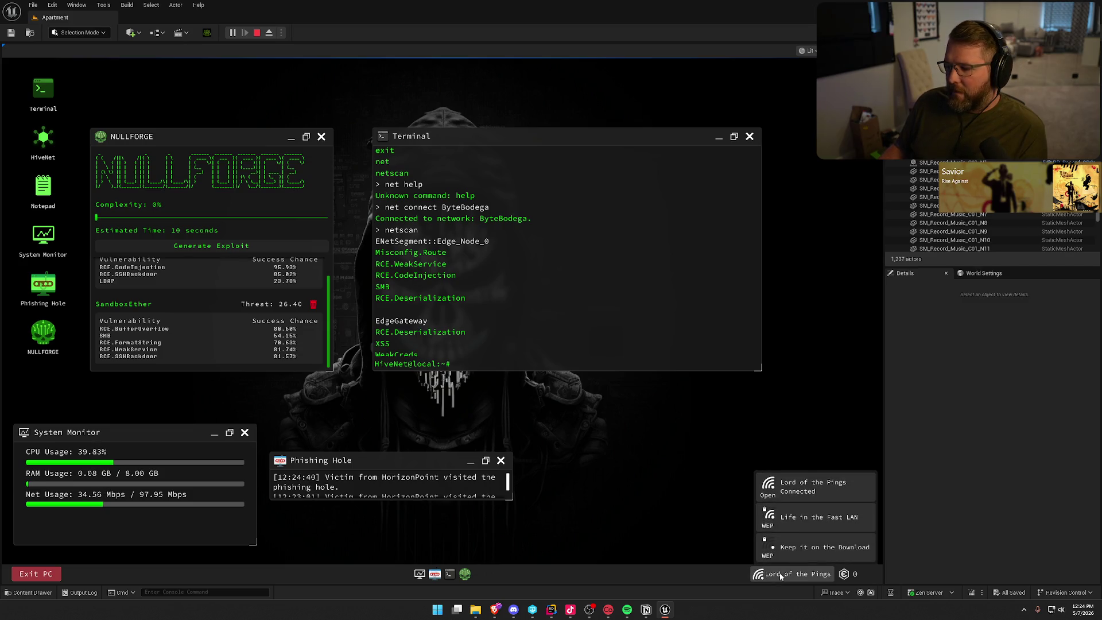
left_click(792, 518)
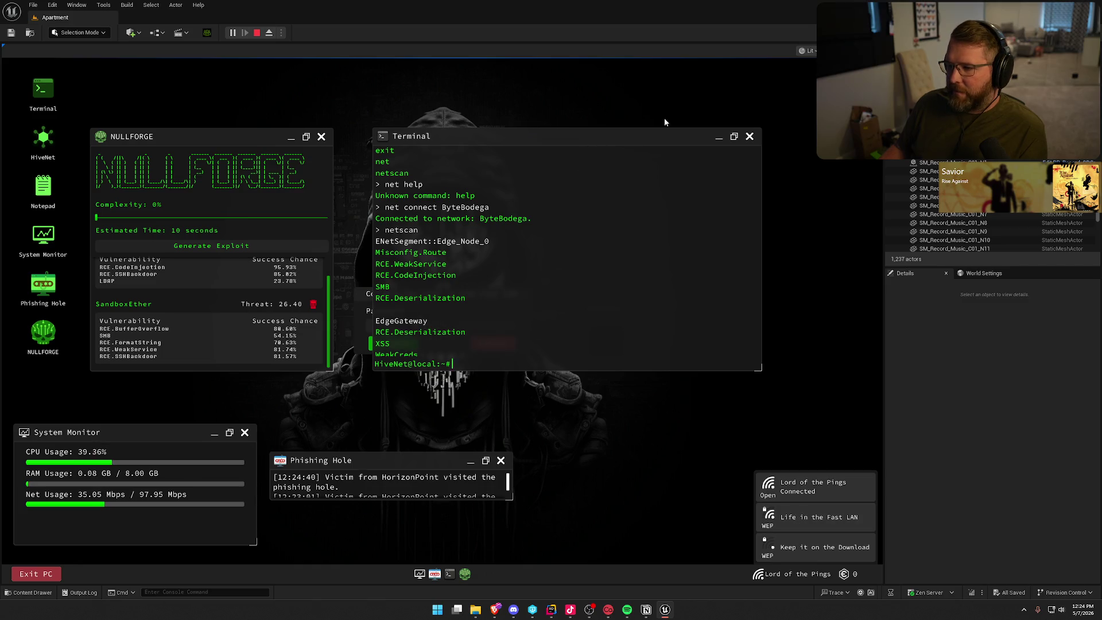
left_click(751, 137)
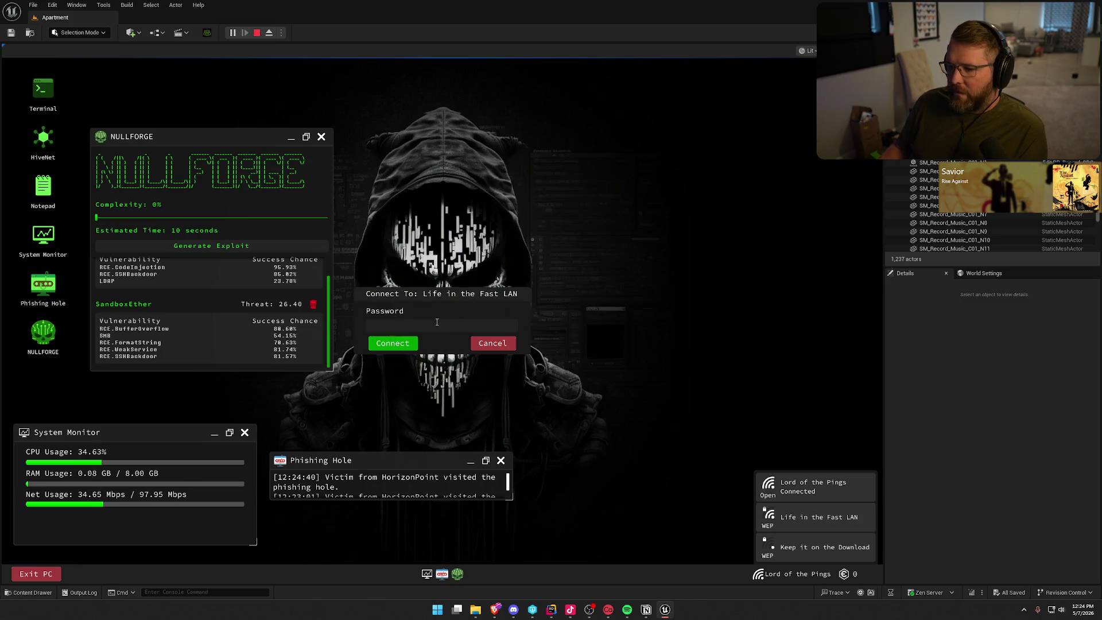
left_click(491, 344)
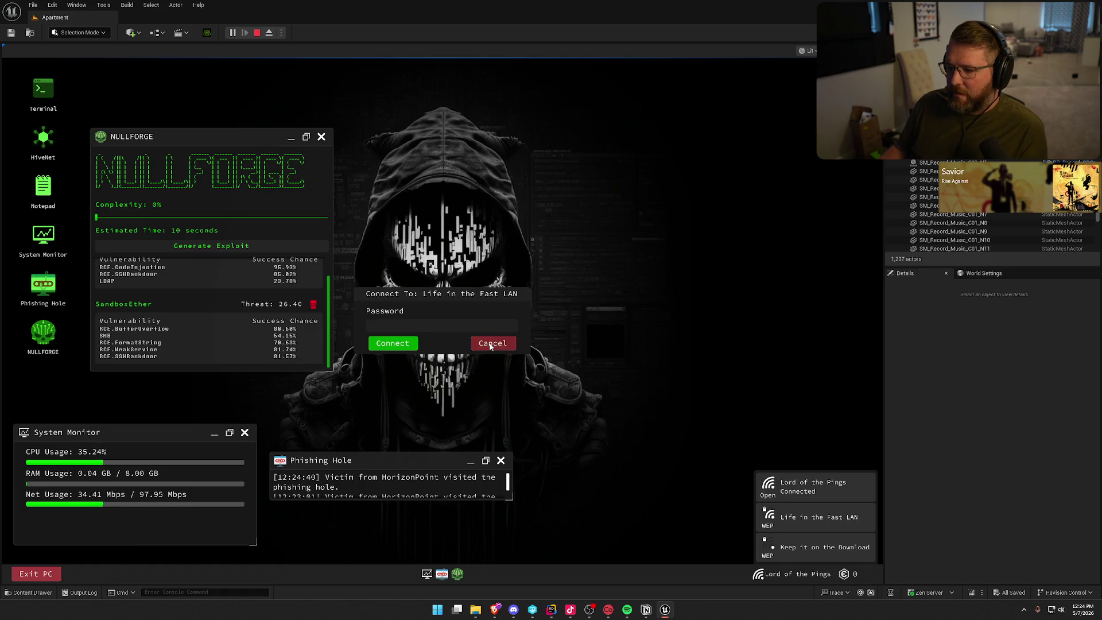
Open the Terminal at the upper right and run help to list commands
double_click(37, 93)
mouse_move(469, 212)
left_mouse_down()
mouse_move(591, 131)
mouse_move(697, 84)
left_mouse_up()
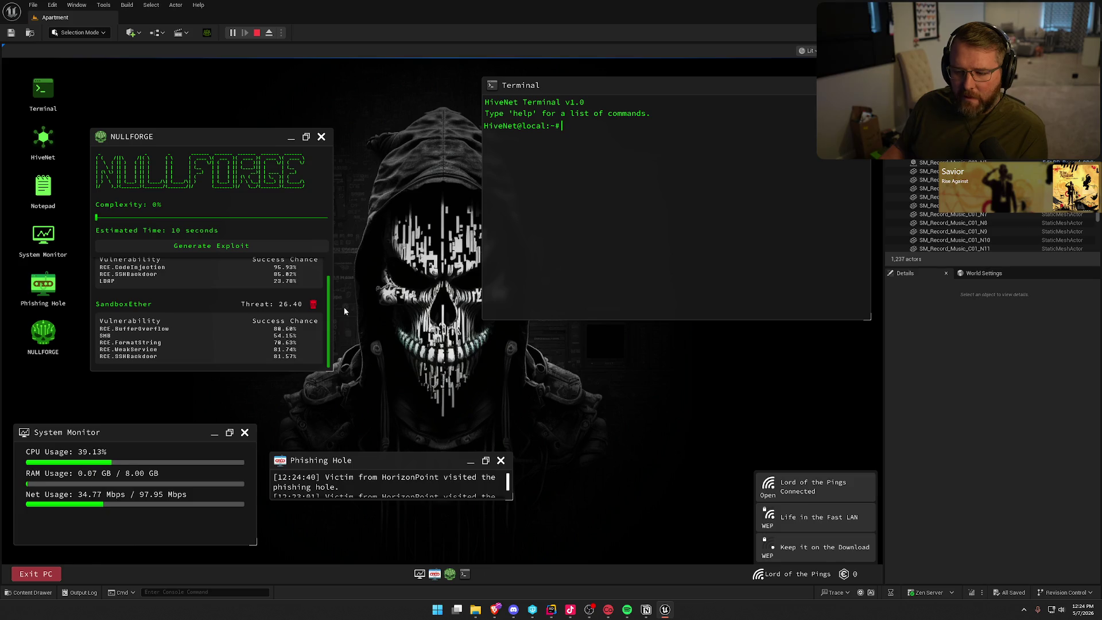
type("help")
key("Return")
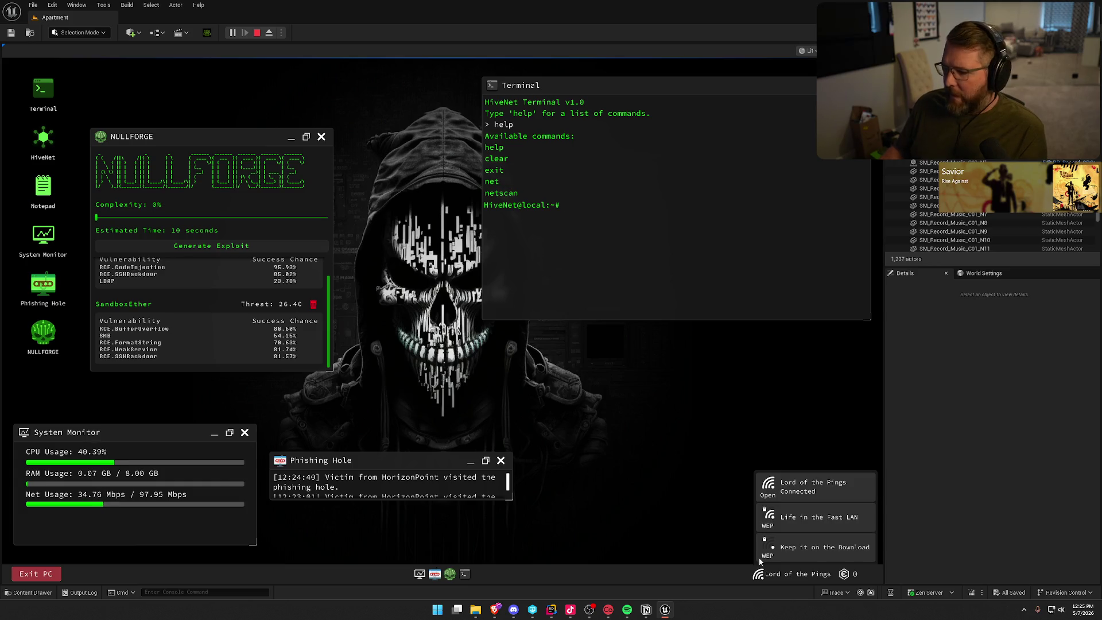
Close the Wi-Fi list, exit the PC, and briefly reopen and close the network list
left_click(783, 578)
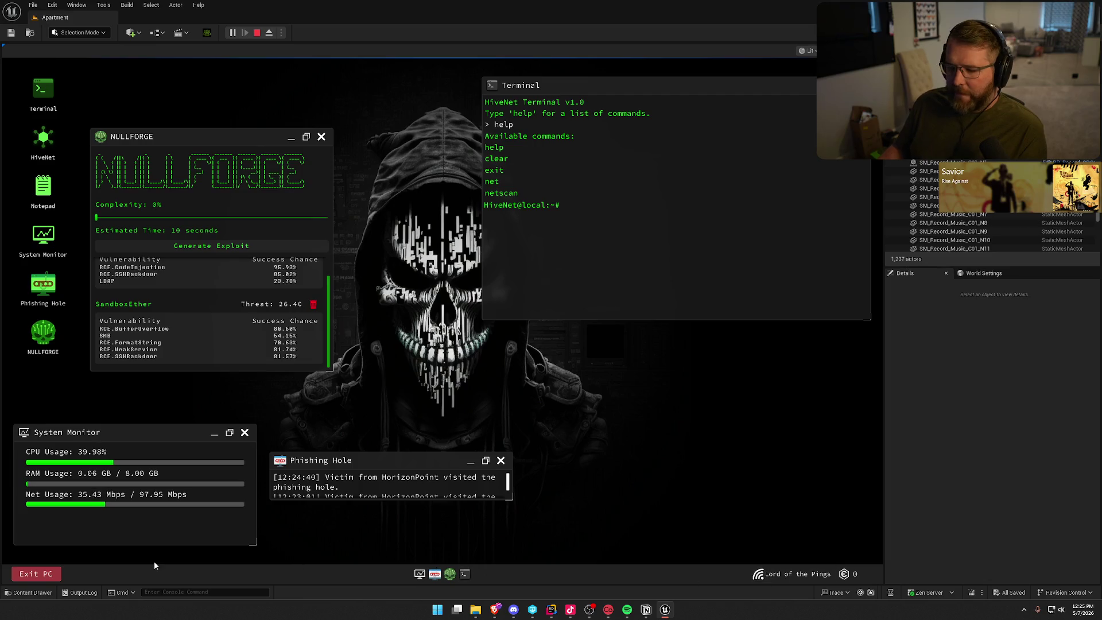
left_click(36, 574)
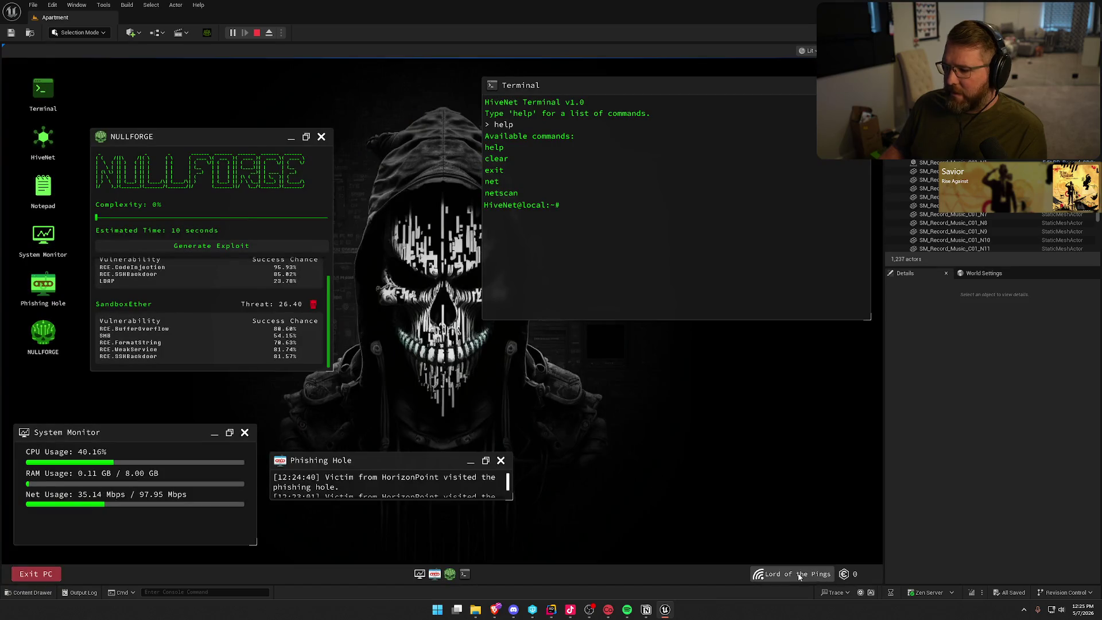
left_click(799, 576)
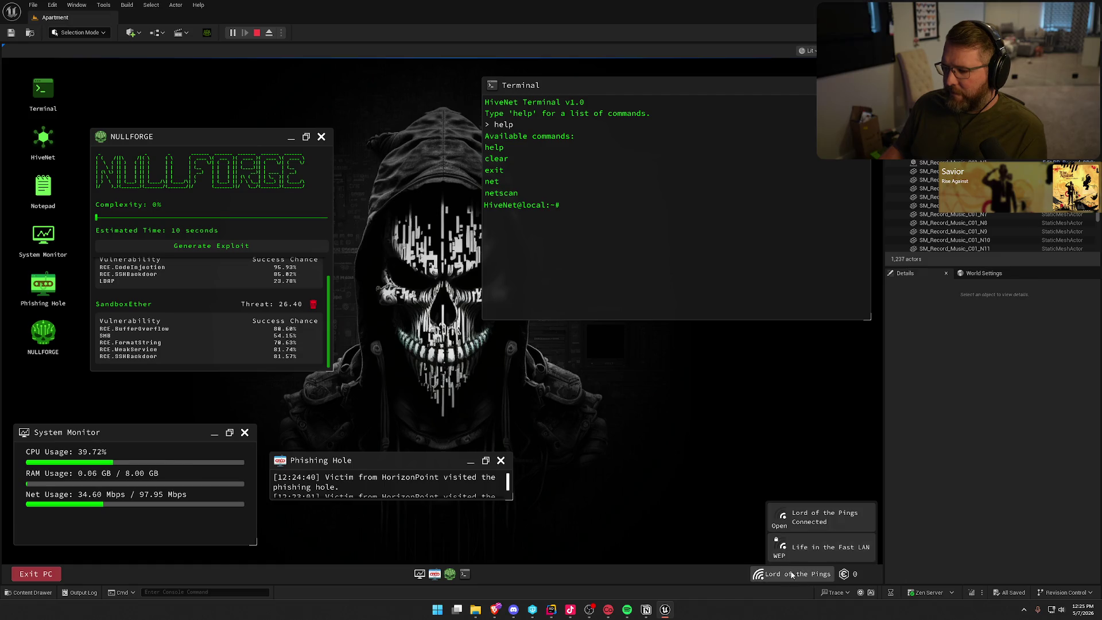
left_click(710, 520)
Leave the PC, tour the kitchen, hallway and bedroom, then show the PC's Wi-Fi network list
left_click(49, 572)
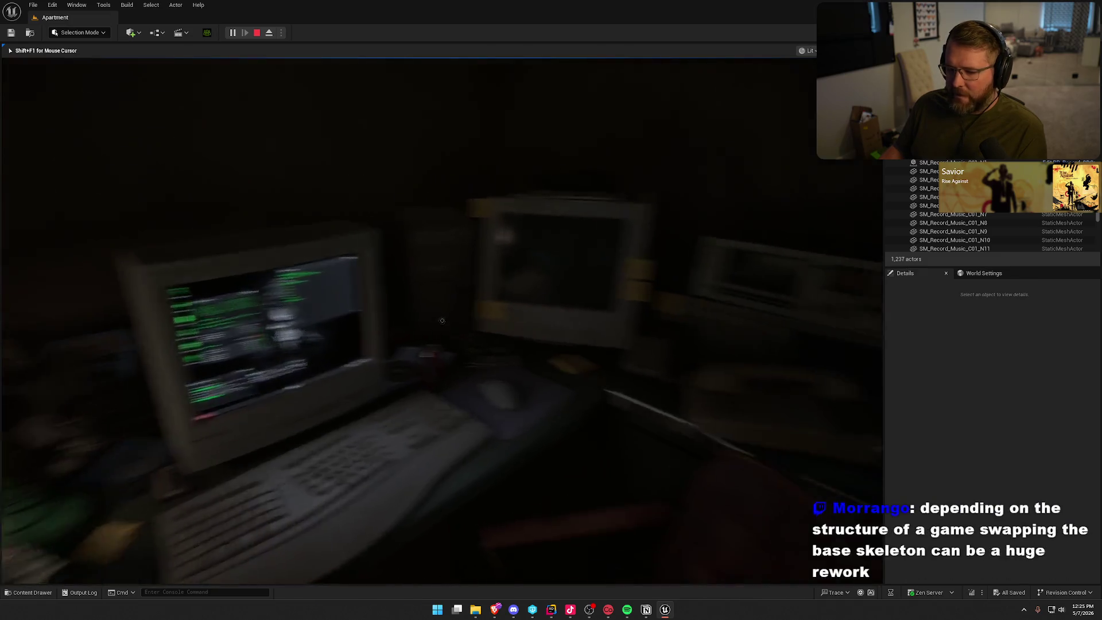
key("w")
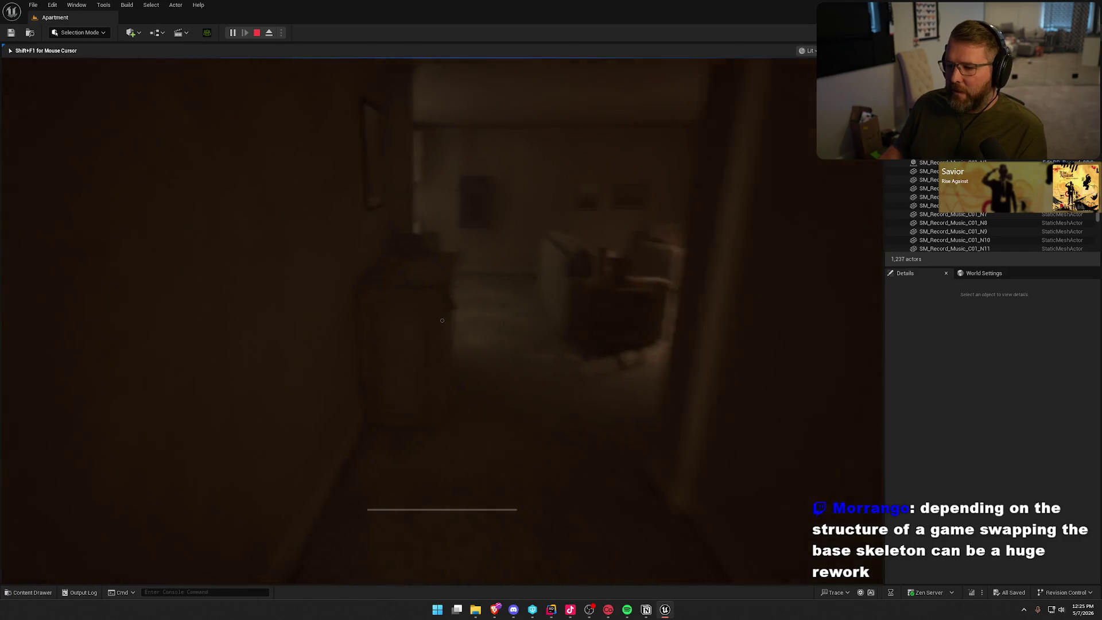
key("w")
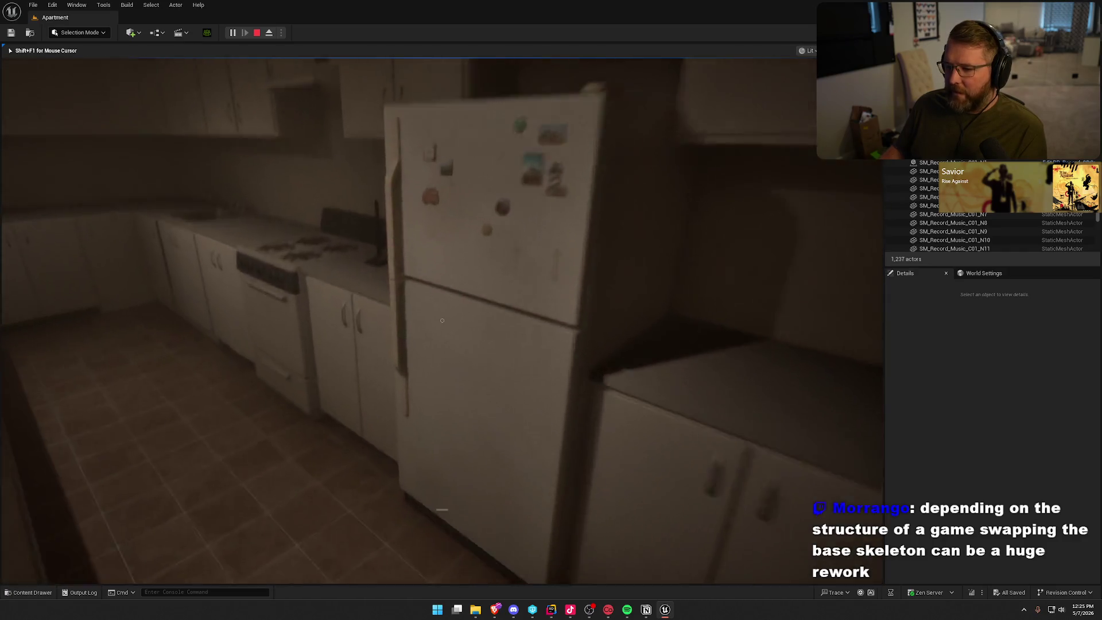
key("w")
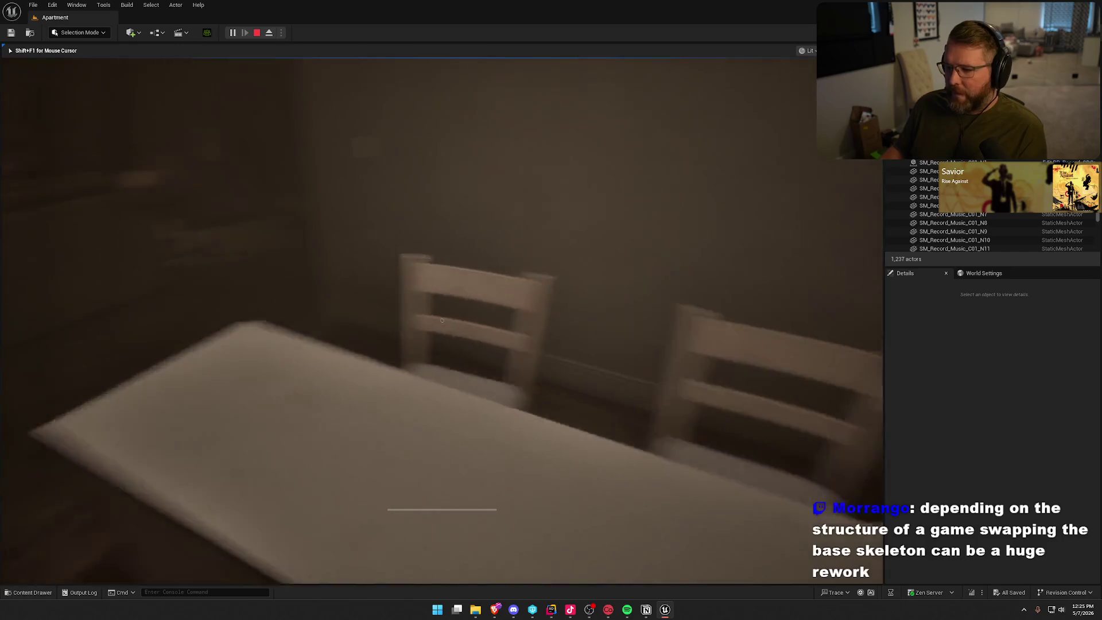
key("w")
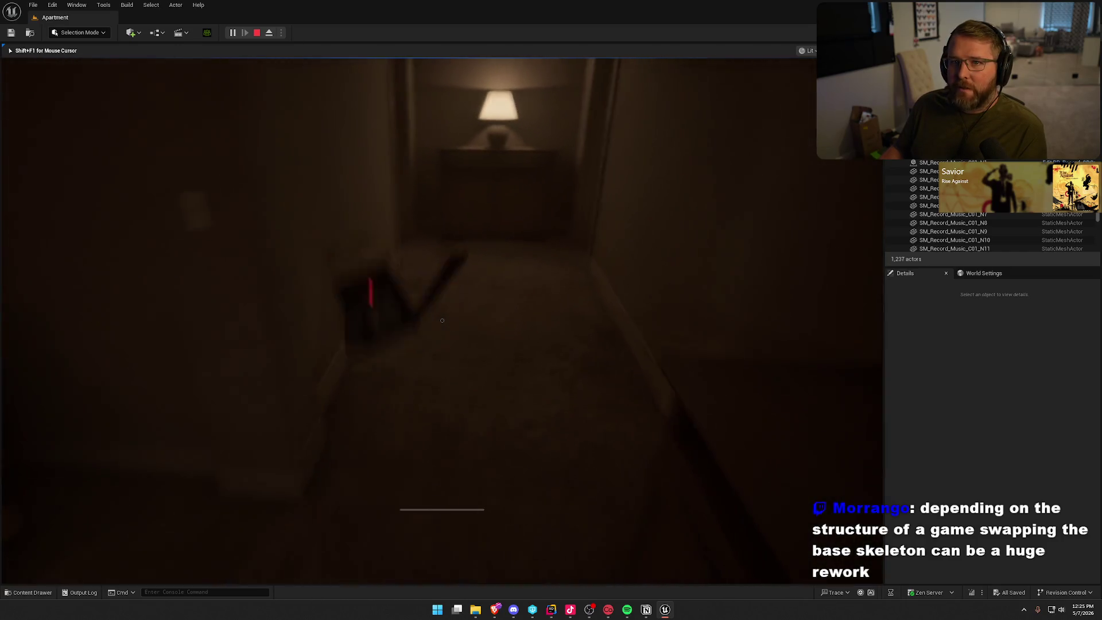
key("w")
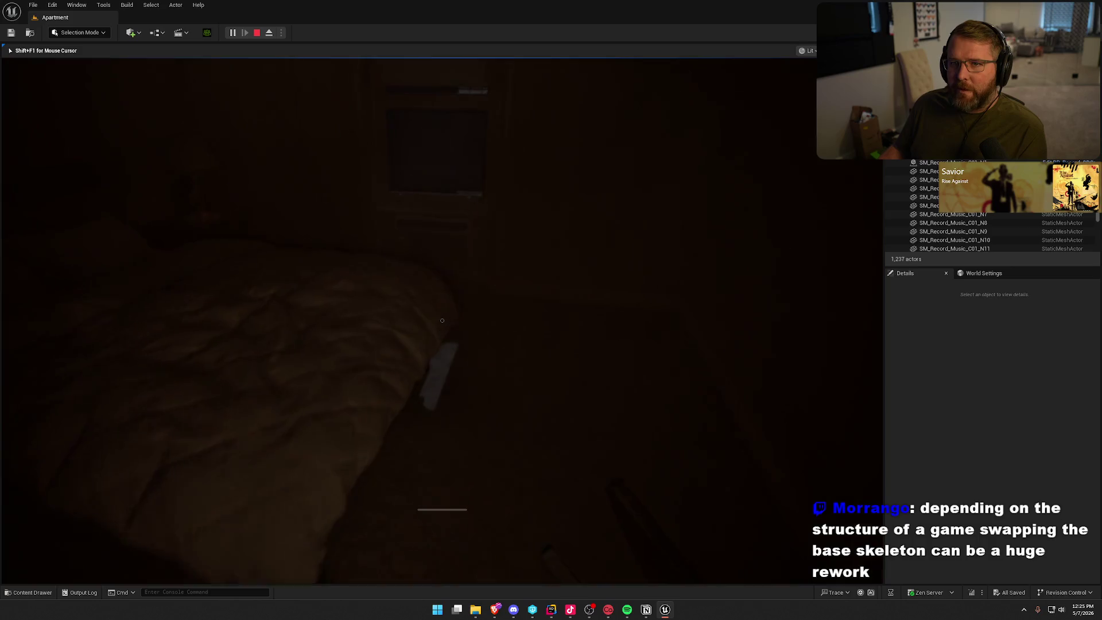
key("w")
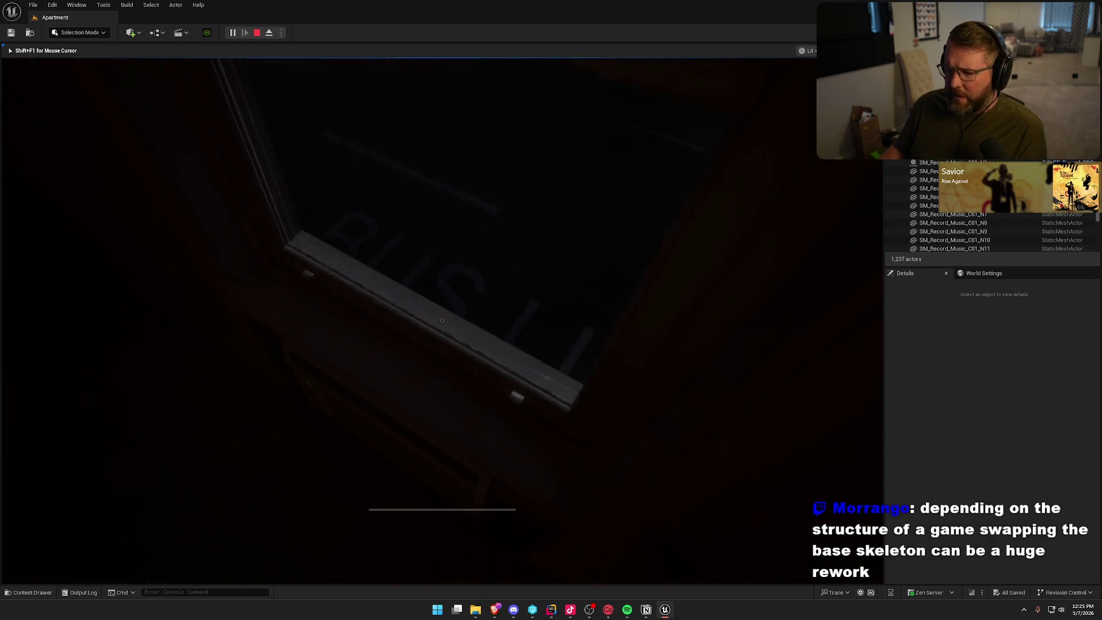
key("w")
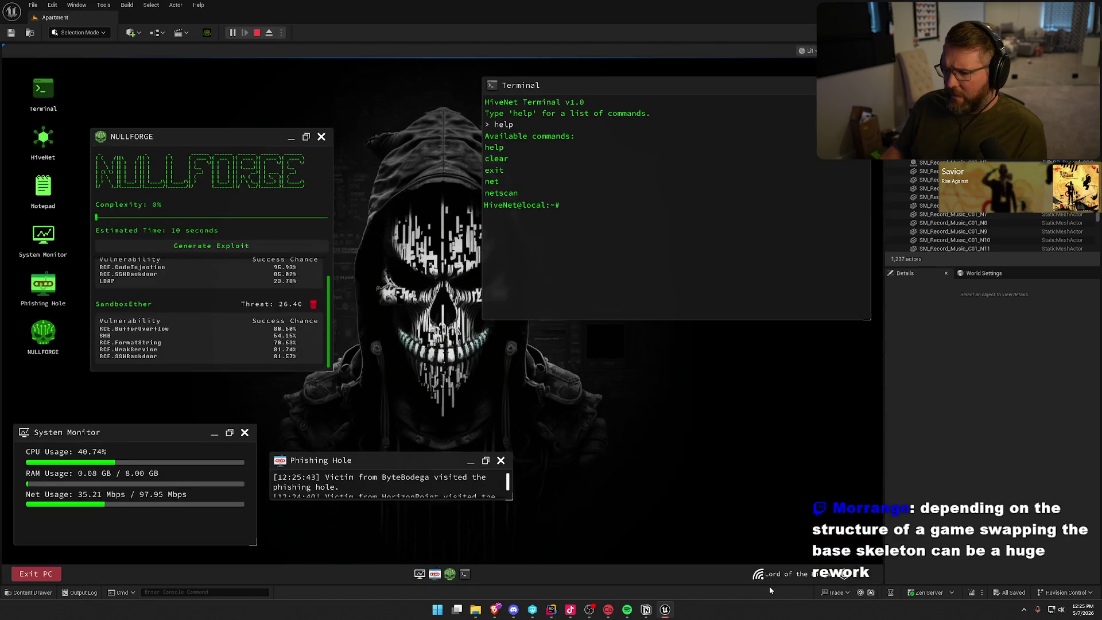
left_click(777, 576)
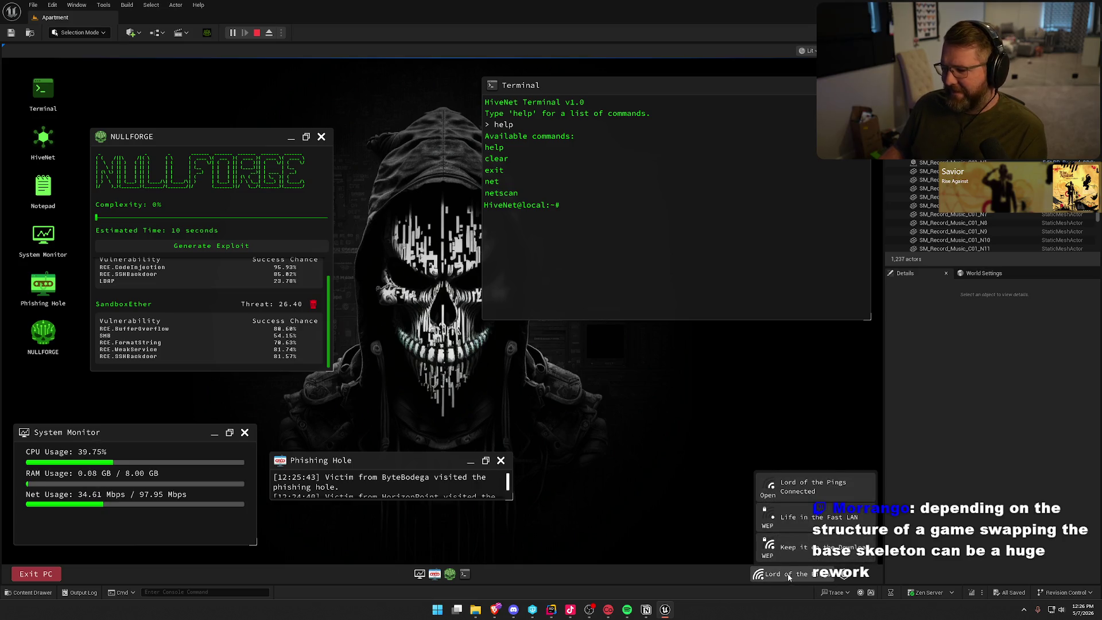
Try joining the 'Keep it on the Download' network, then cancel its password prompt
left_click(789, 549)
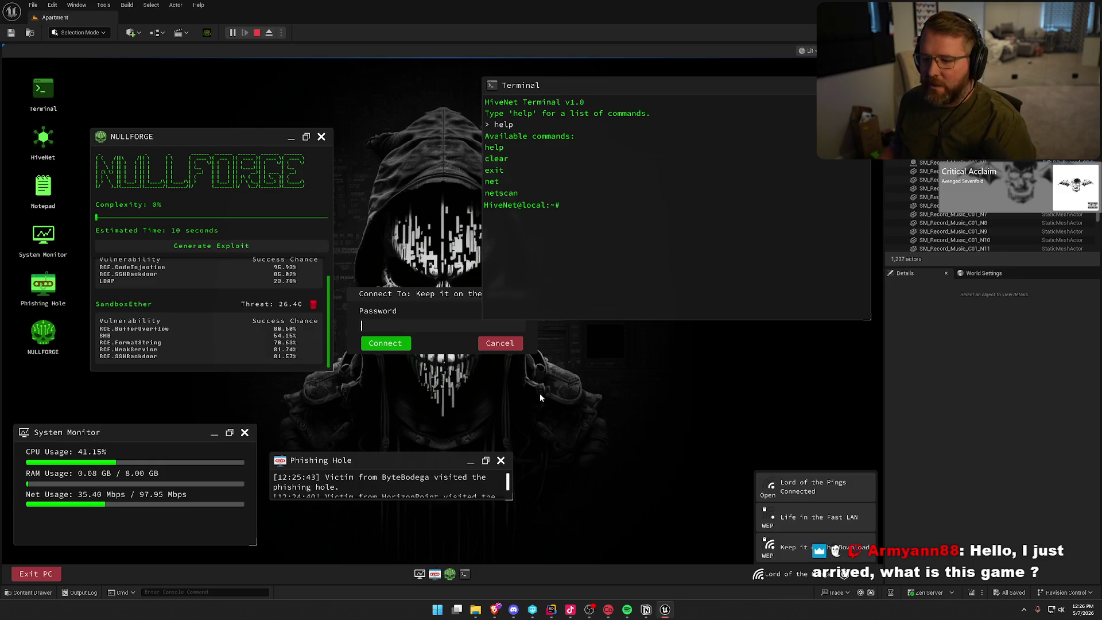
left_click(487, 343)
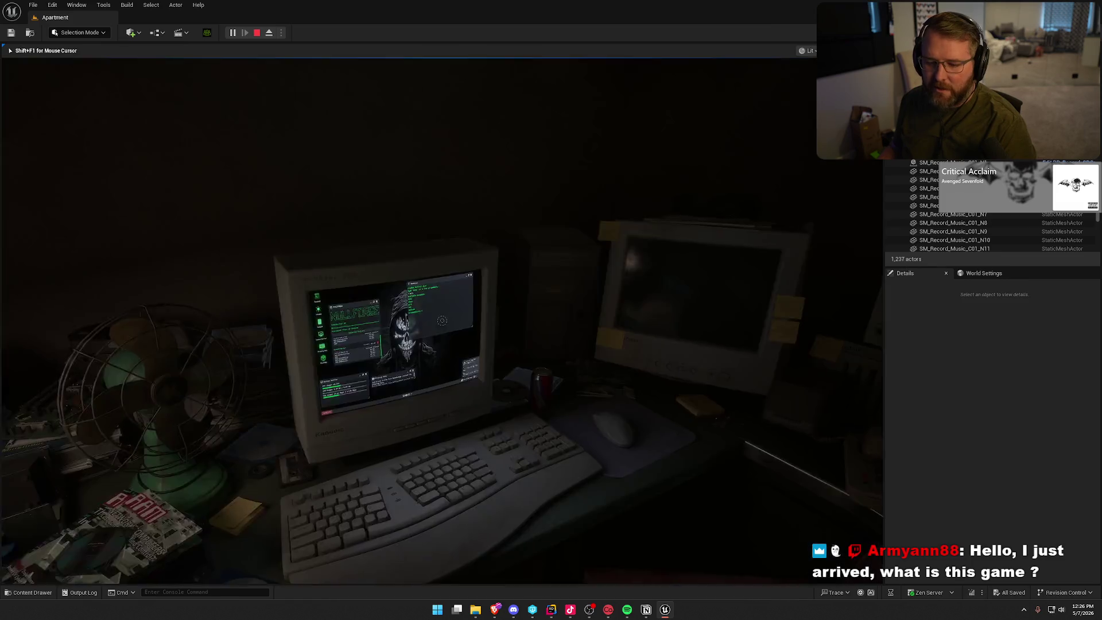
Exit the in-game PC and walk the character down the hallway into the living room
left_click(36, 574)
key("w")
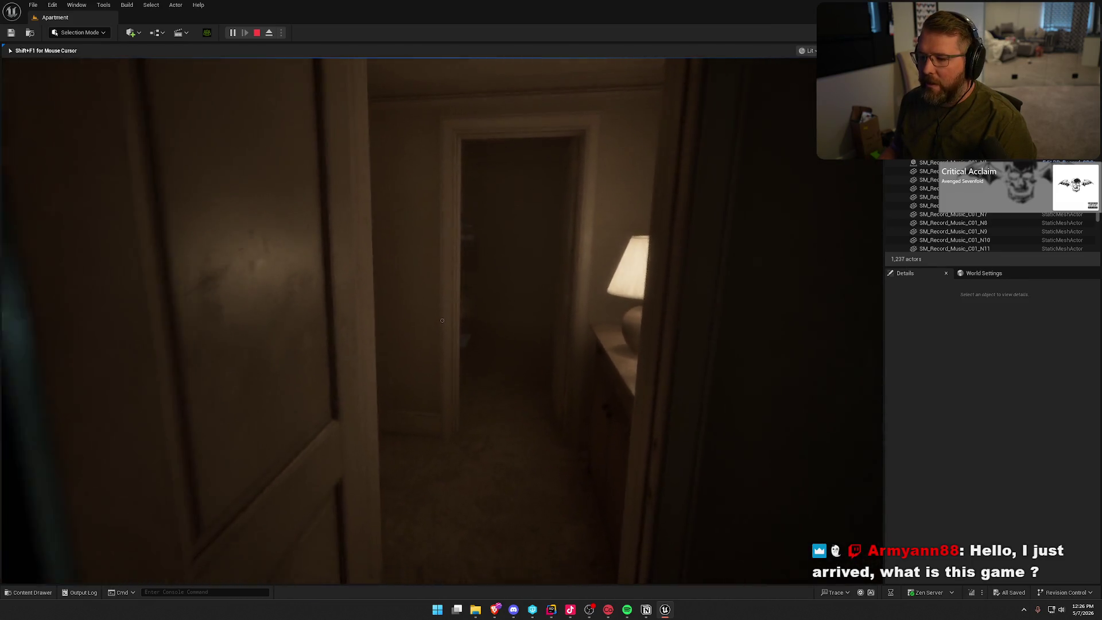
key("w")
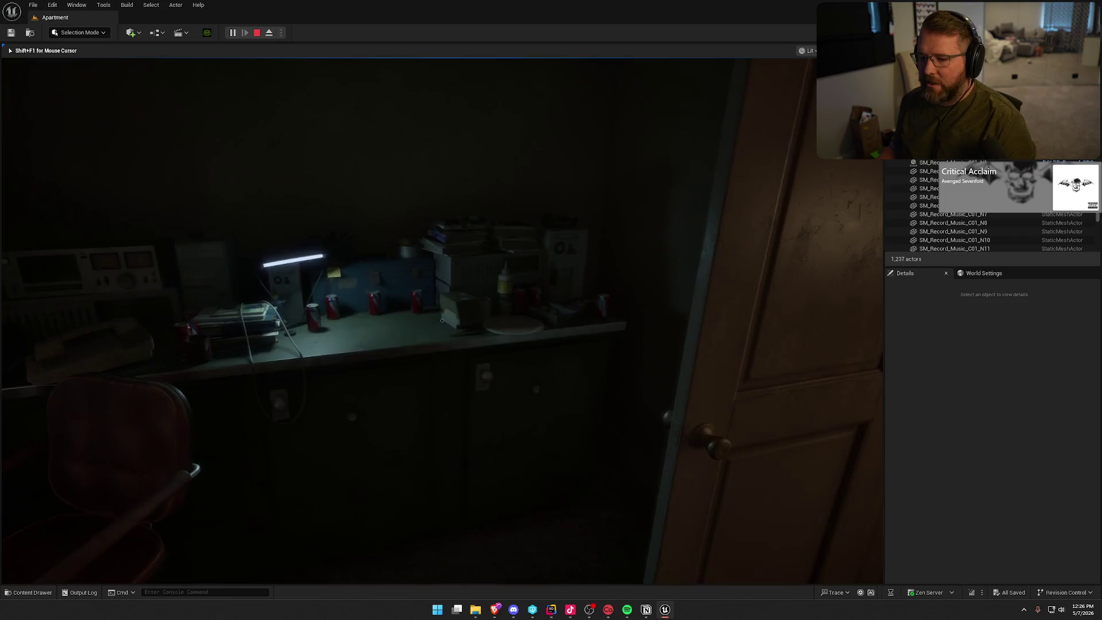
key("w")
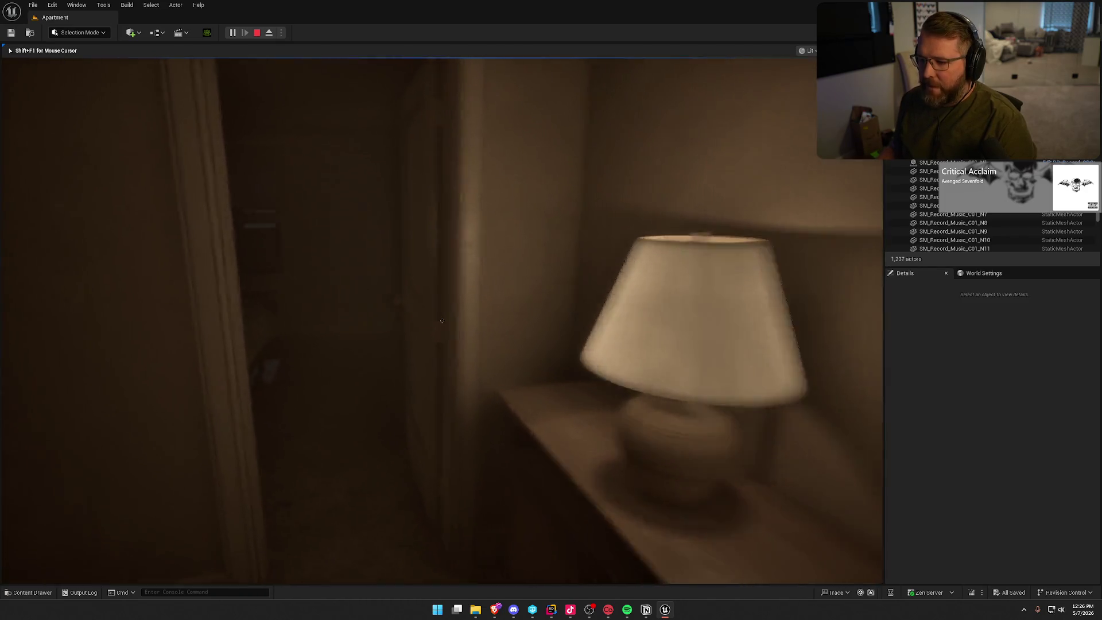
key("w")
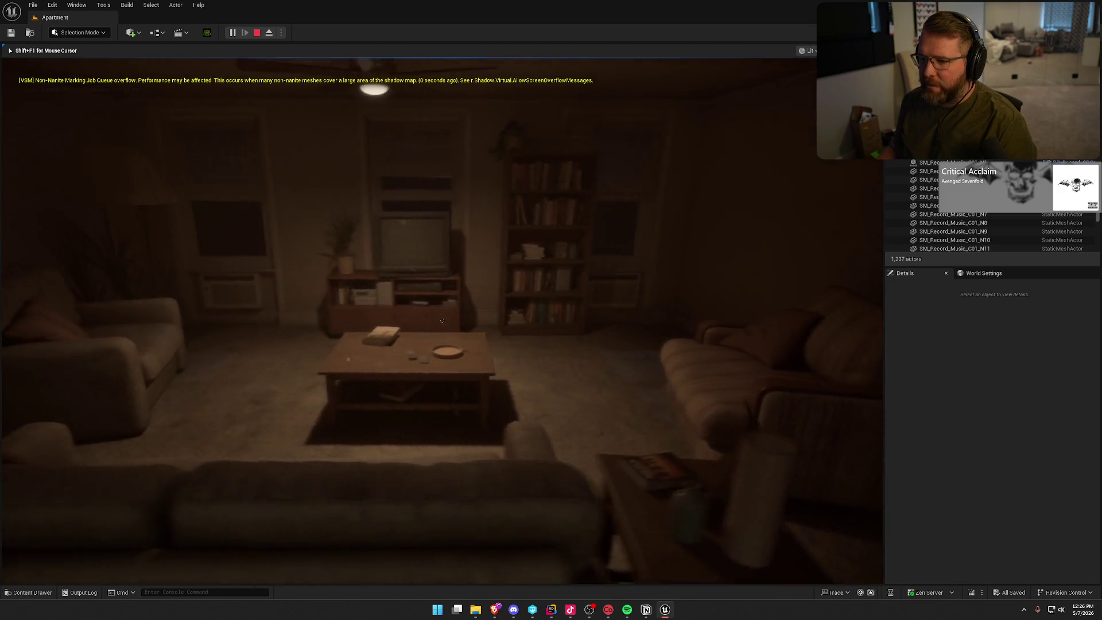
Turn back, walk through the lamp-lit hallway into the desk room, and use the computer
mouse_move(442, 321)
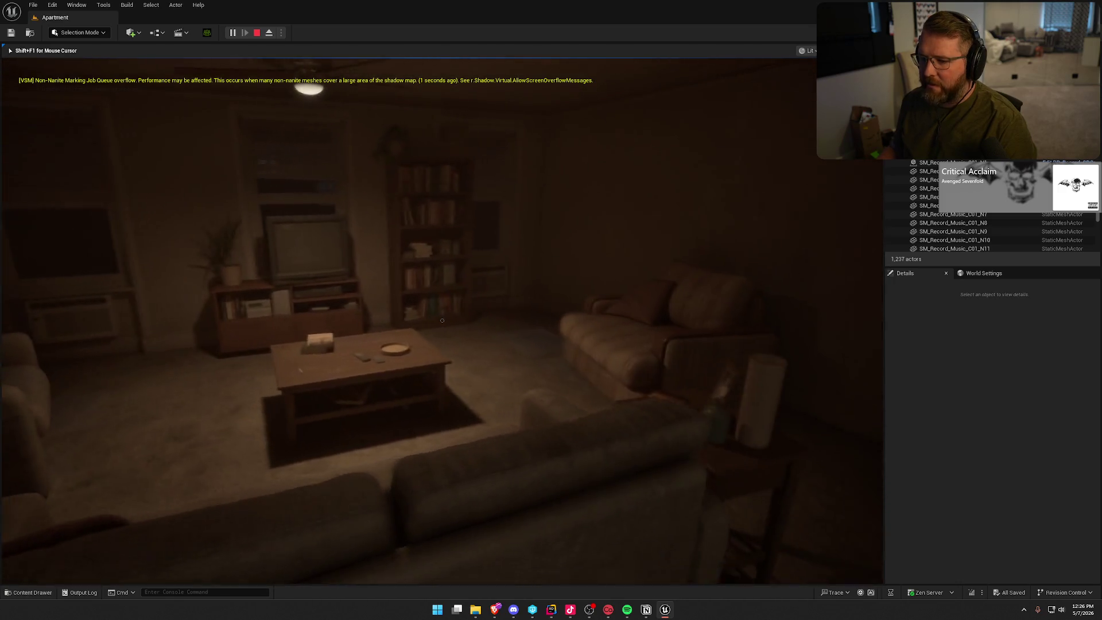
key("s")
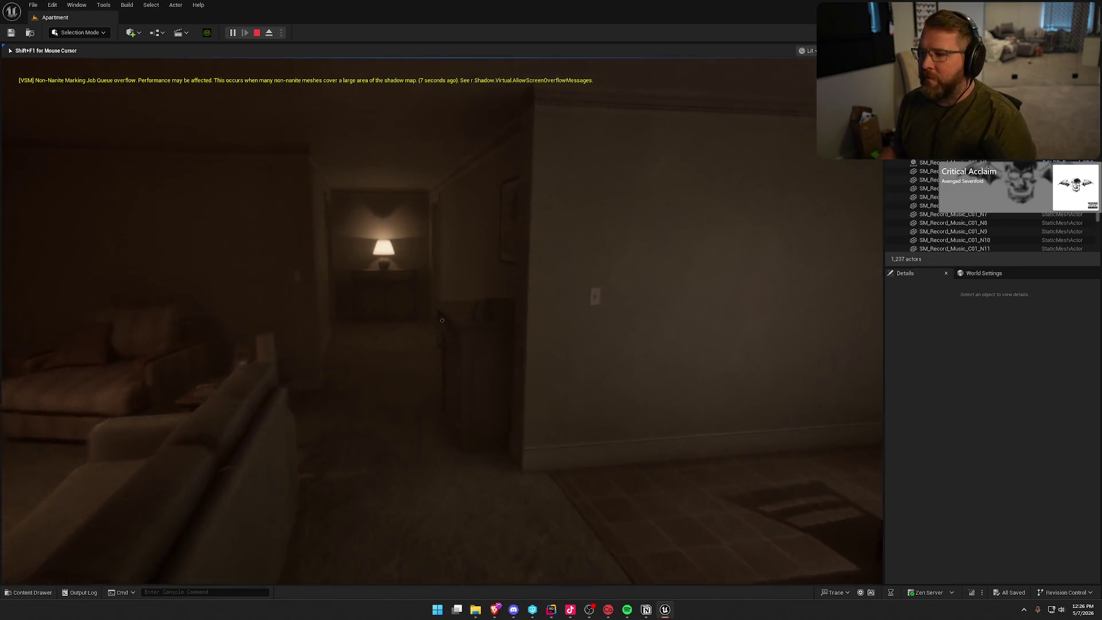
key("w")
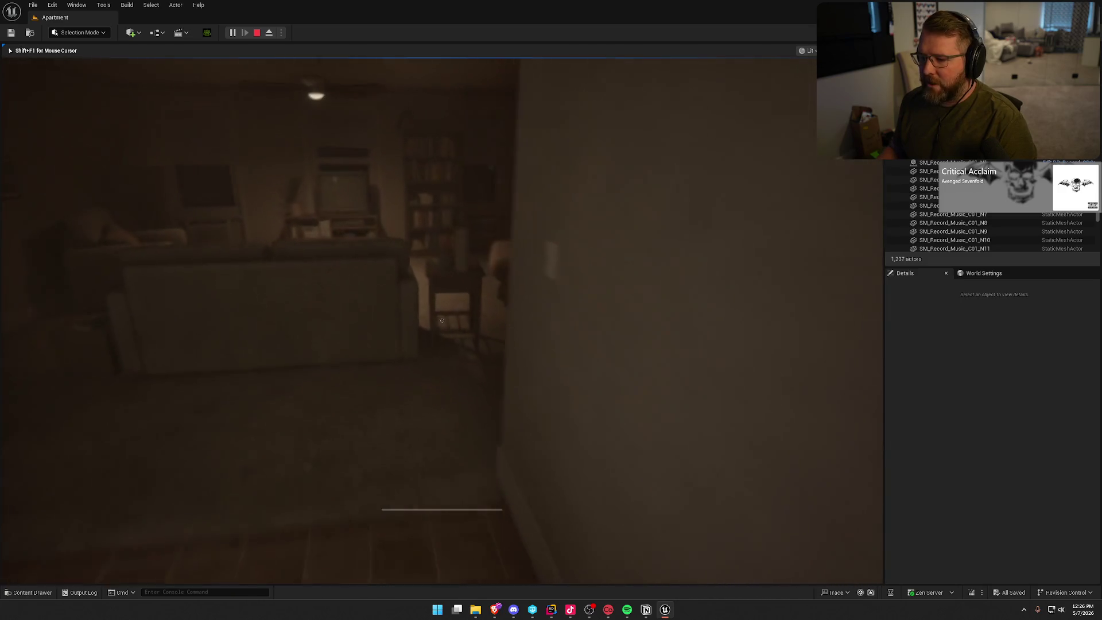
key("w")
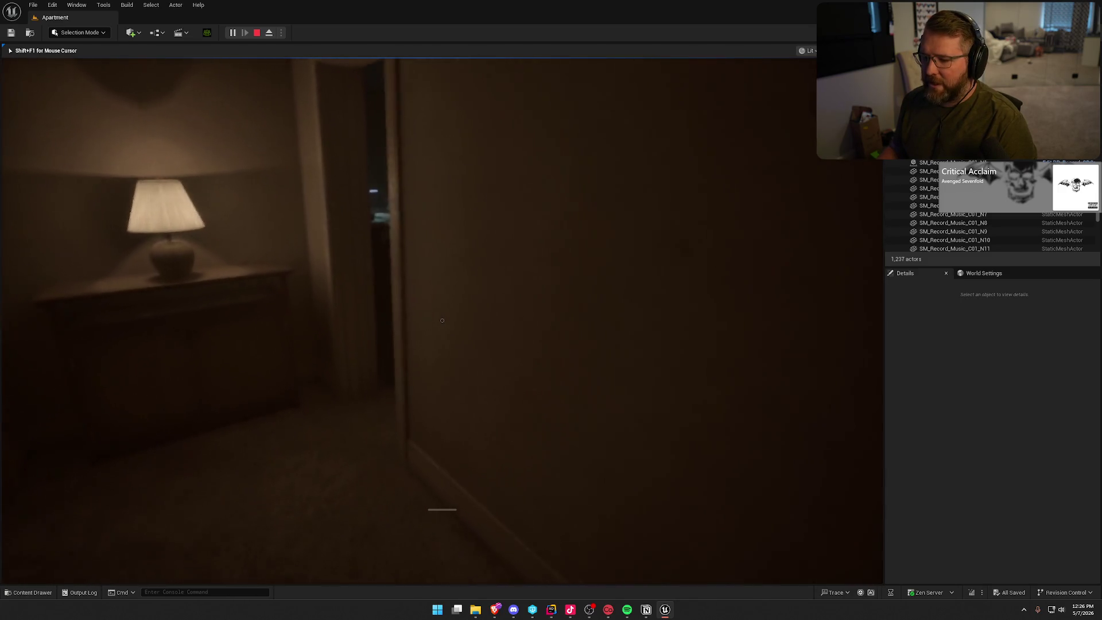
key("w")
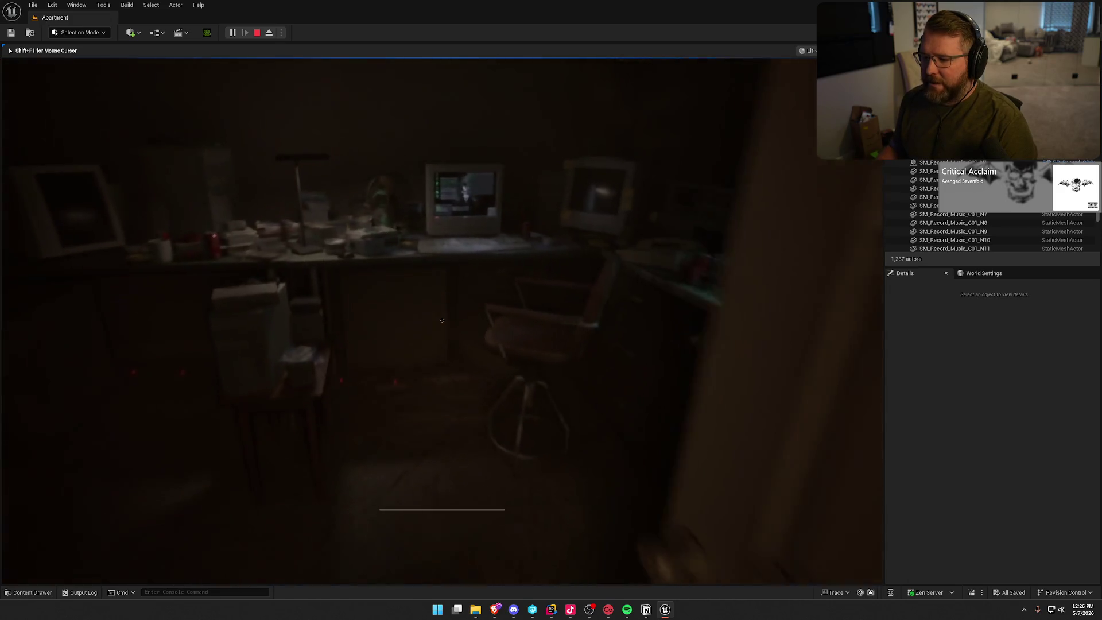
key("e")
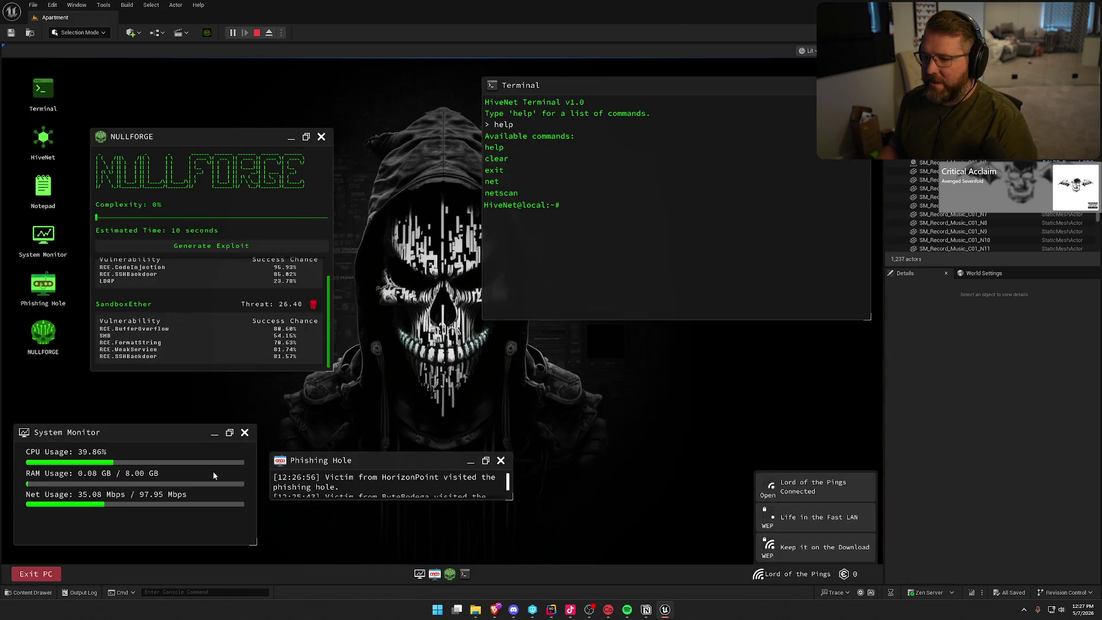
Close the in-game Wi-Fi network list and stop the Play-in-Editor session with Esc
left_click(590, 440)
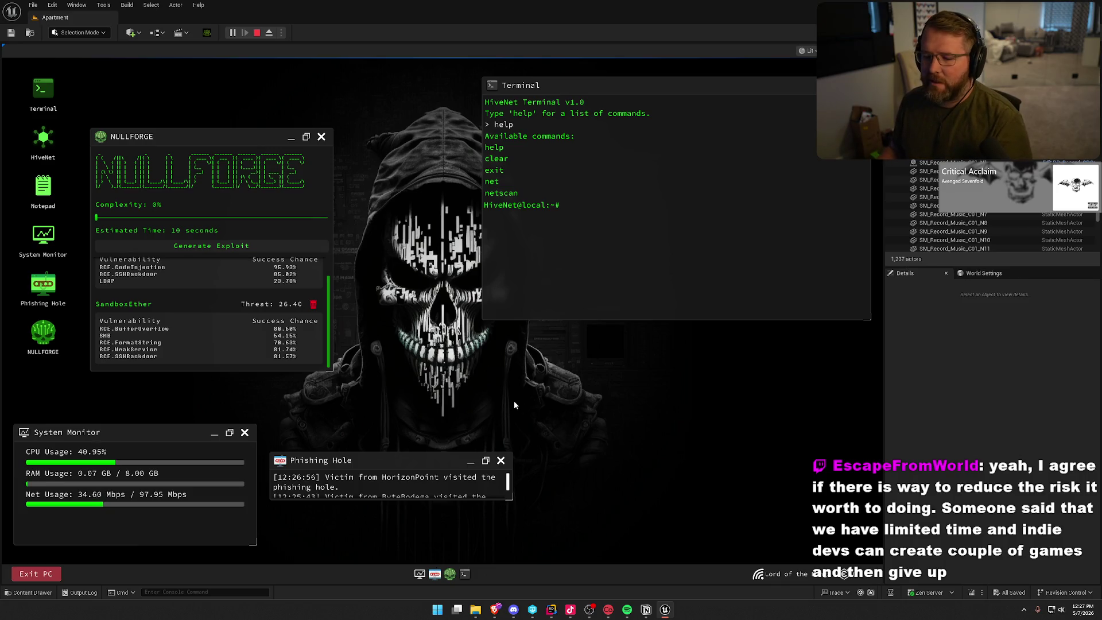
scroll(241, 313, "up", 1)
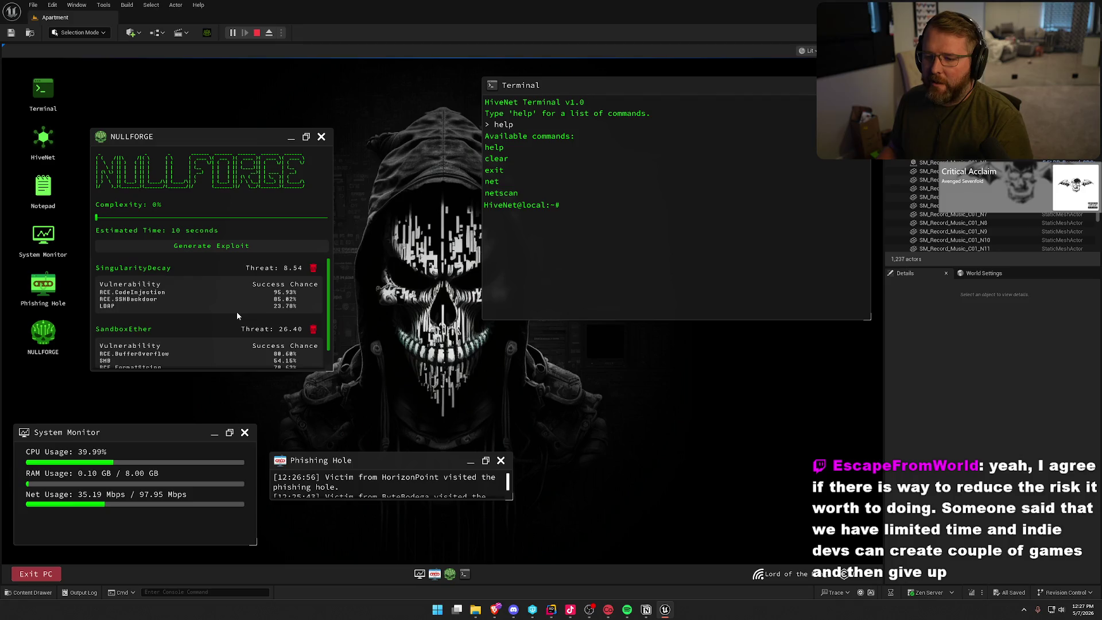
scroll(237, 315, "down", 1)
key("Escape")
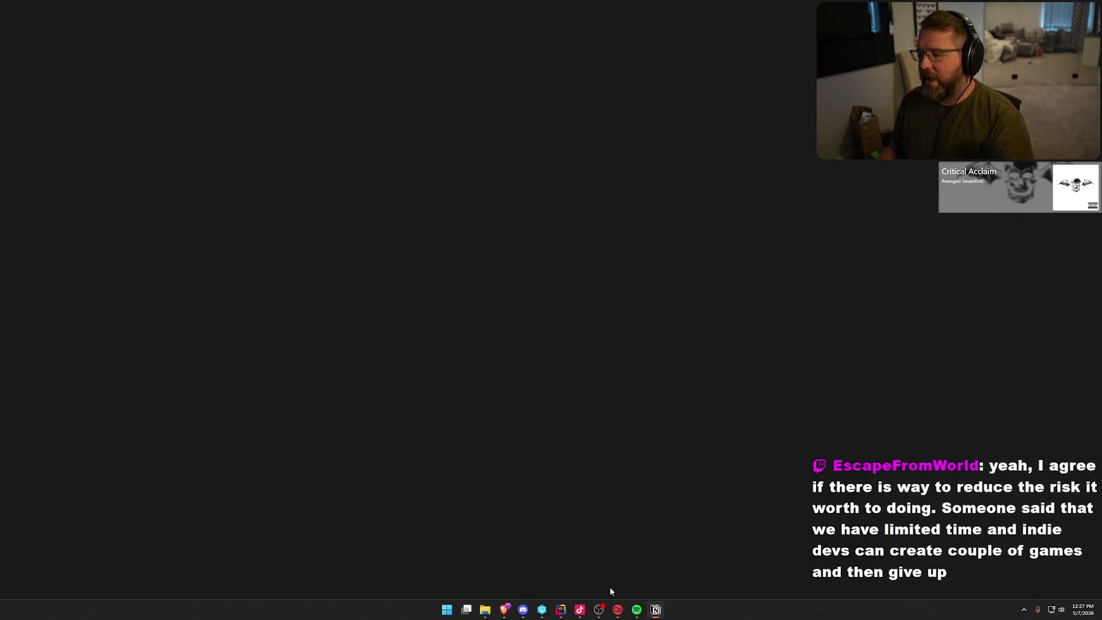
Build the TheHauntings project in Rider with Ctrl+Shift+B and close the Unreal Editor Log panel
left_click(568, 613)
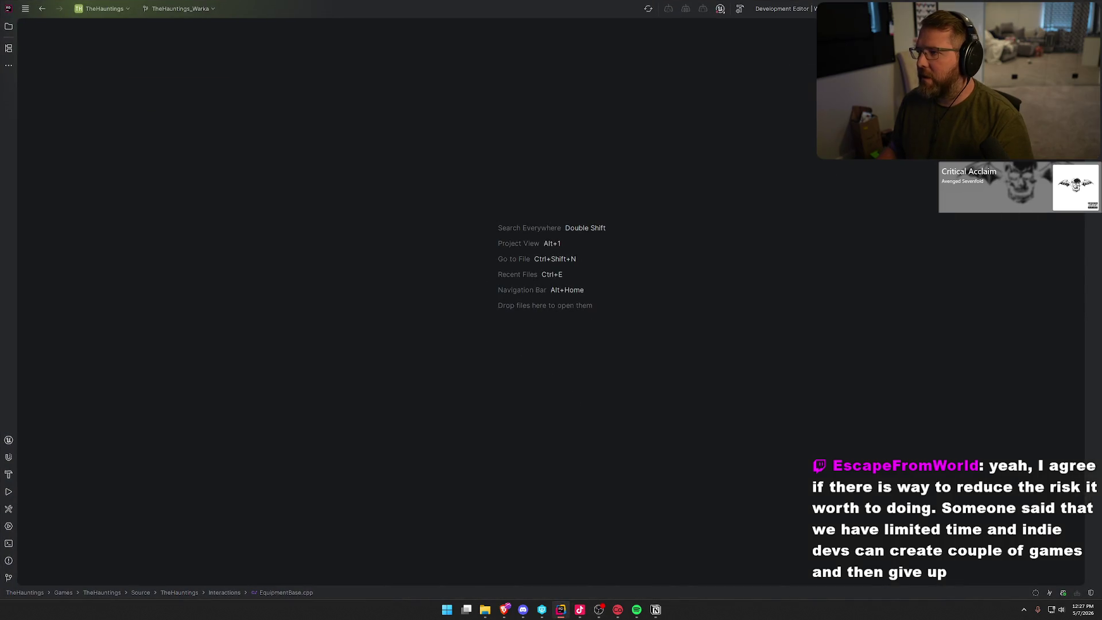
key("ctrl+shift+b")
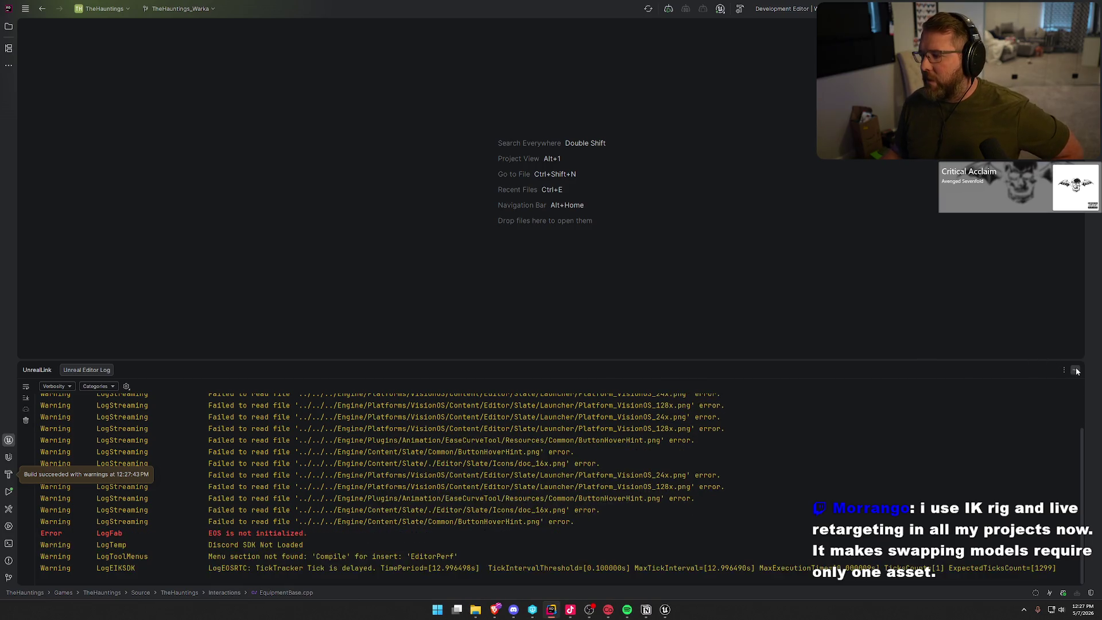
left_click(894, 328)
Bring the relaunched Unreal editor forward and accept the prompt to restore the DA_Priest asset editor
left_click(664, 614)
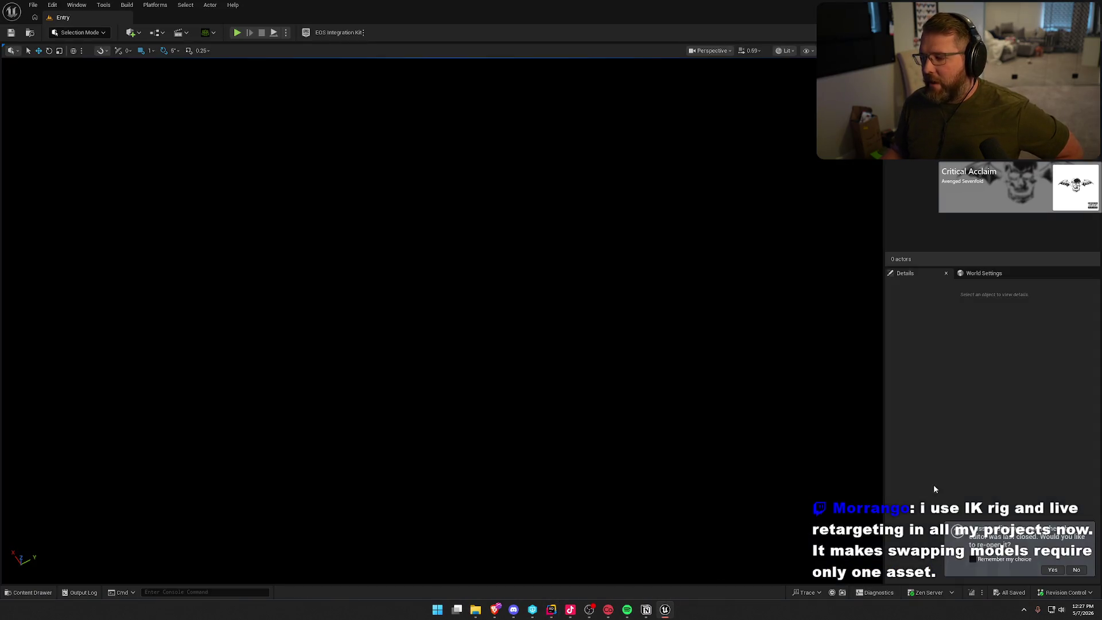
left_click(1045, 571)
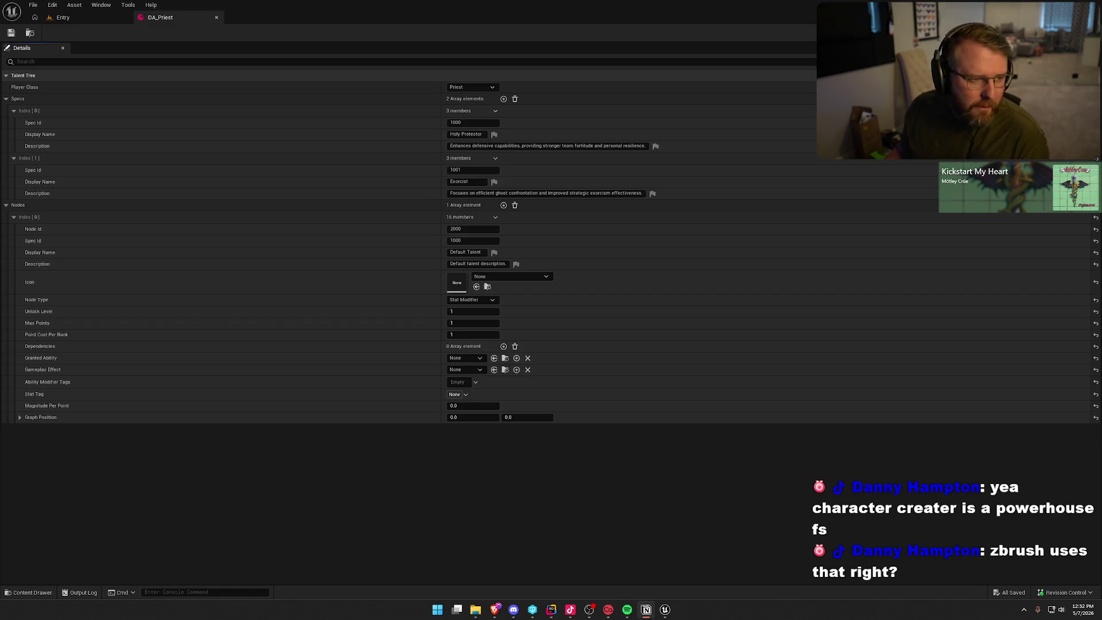
Set Index[0]'s Display Name to 'Sanctuary' and paste its Notion description into Description
left_click(465, 252)
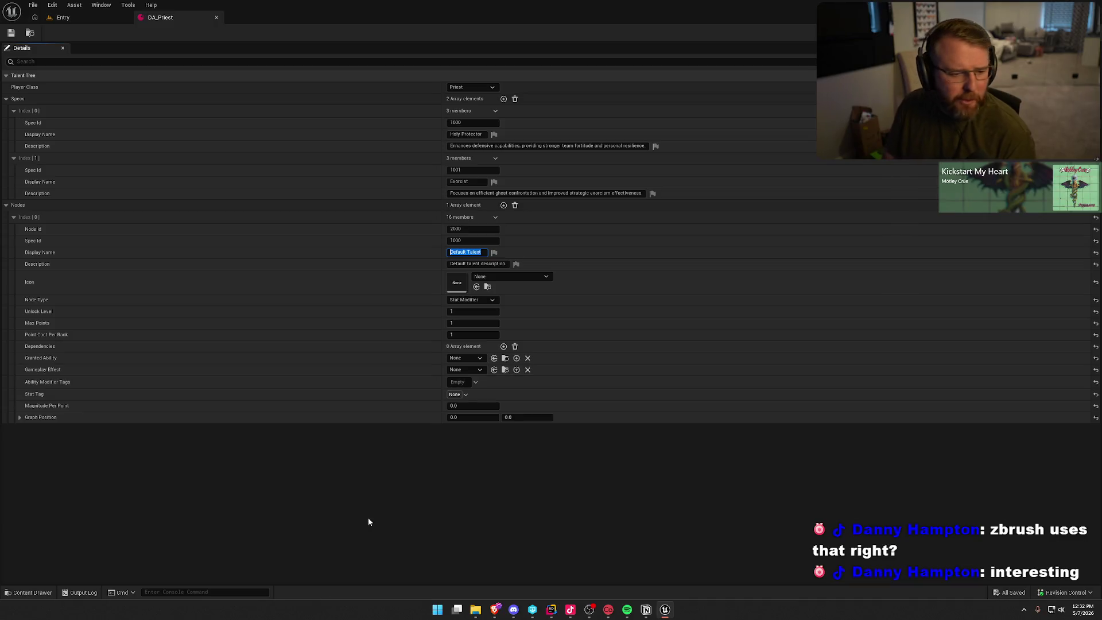
type("Sanc")
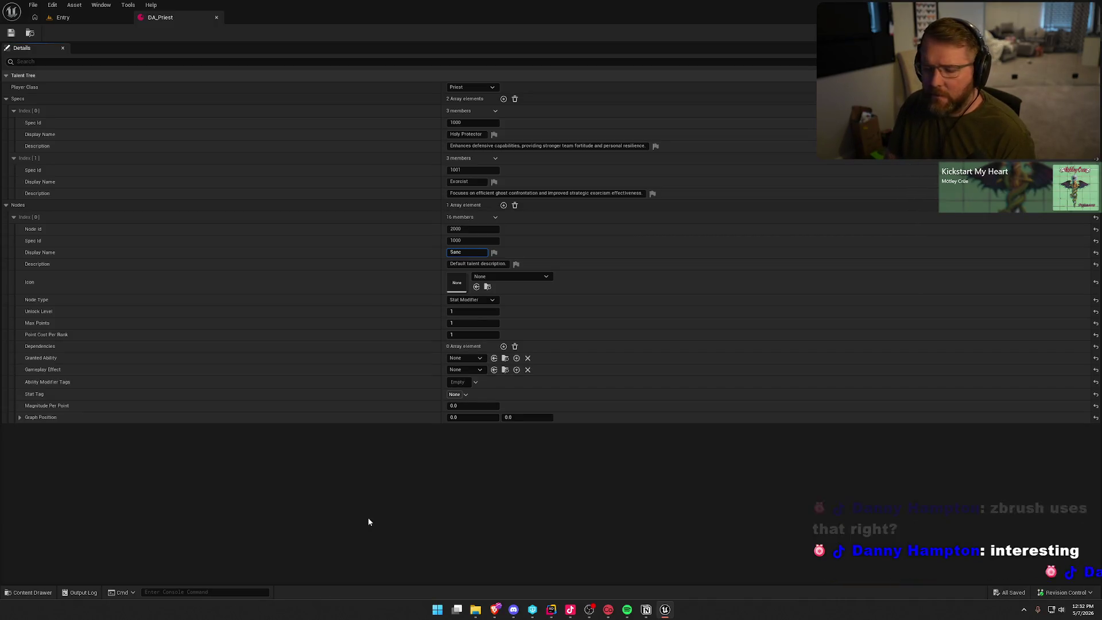
type("tuary")
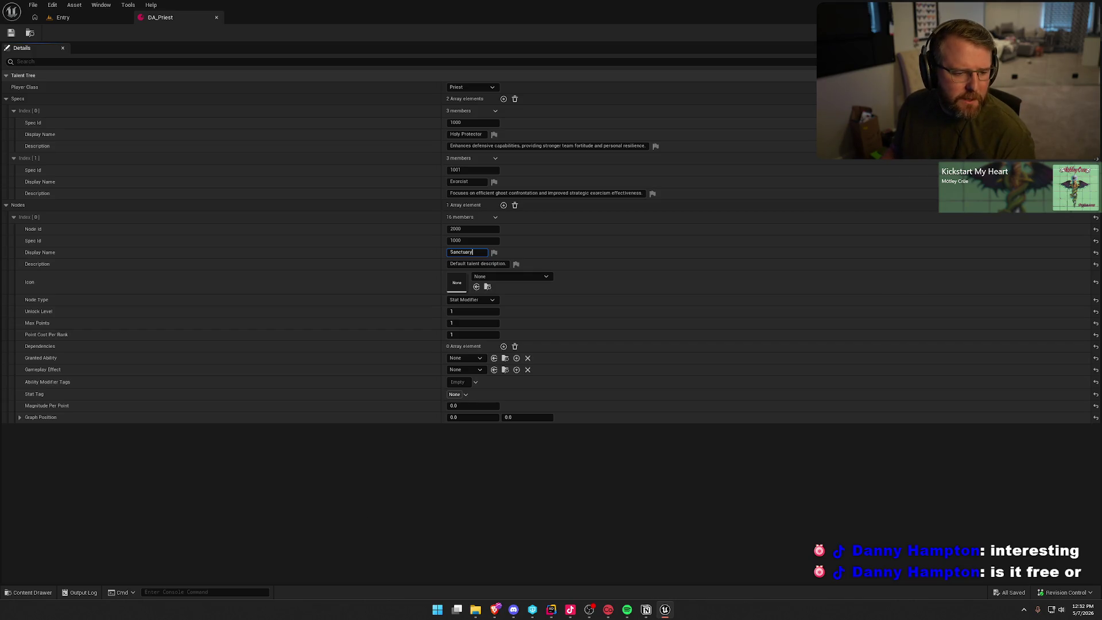
key("alt+Tab")
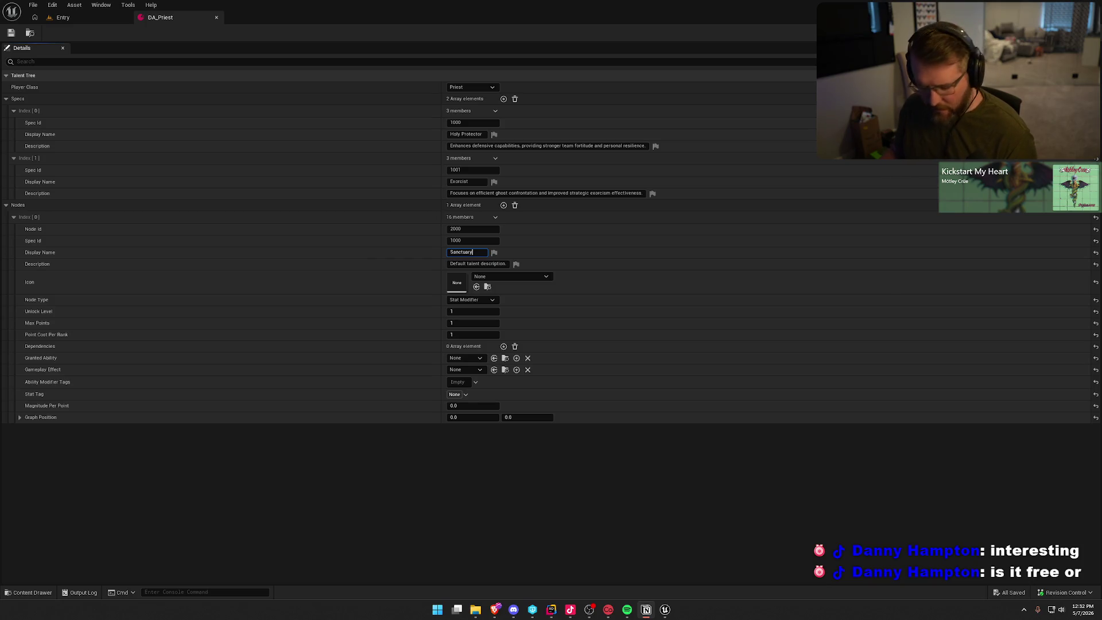
left_click(477, 268)
type("Blessing now leaves a protective field for 10 seconds that slows Fortitude drain.")
Commit the Sanctuary description and change its Node Type from Stat Modifier to Ability Modifier
key("Return")
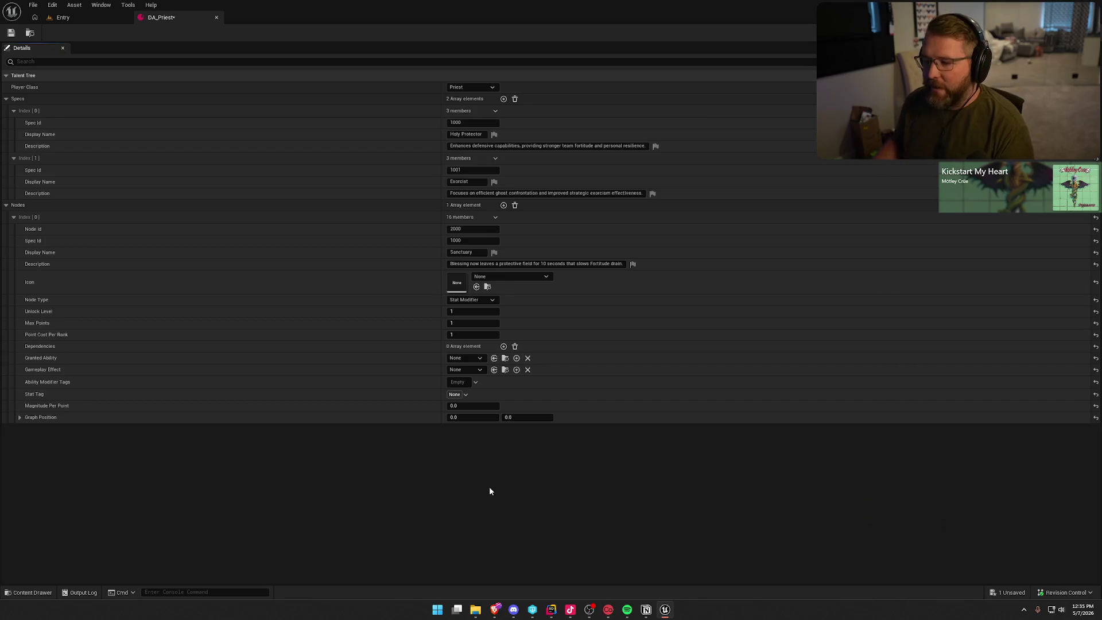
left_click(480, 300)
left_click(481, 308)
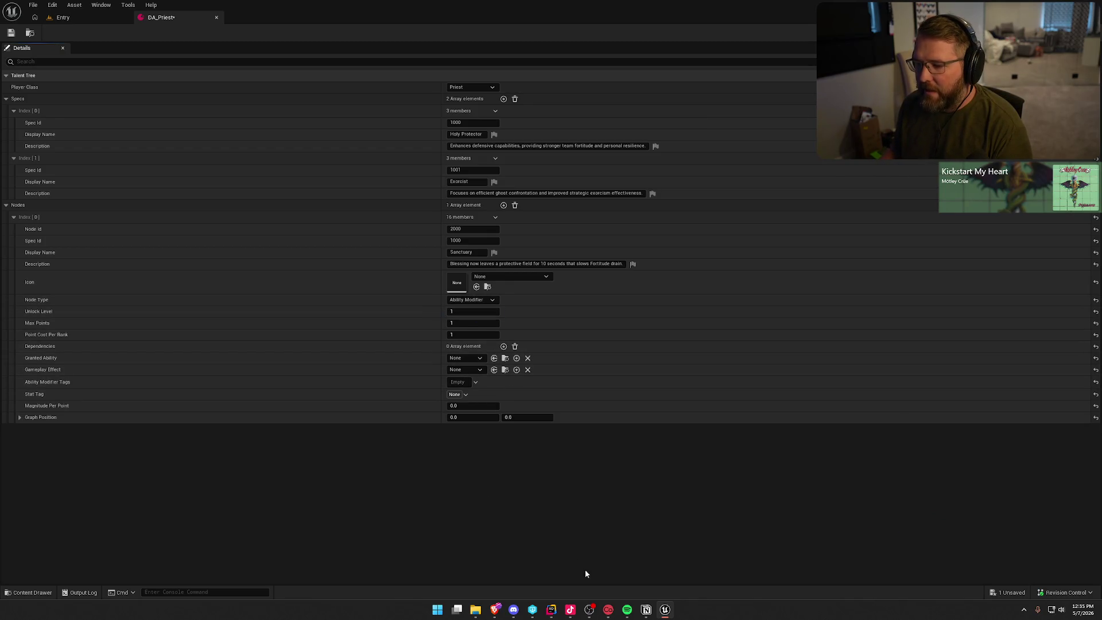
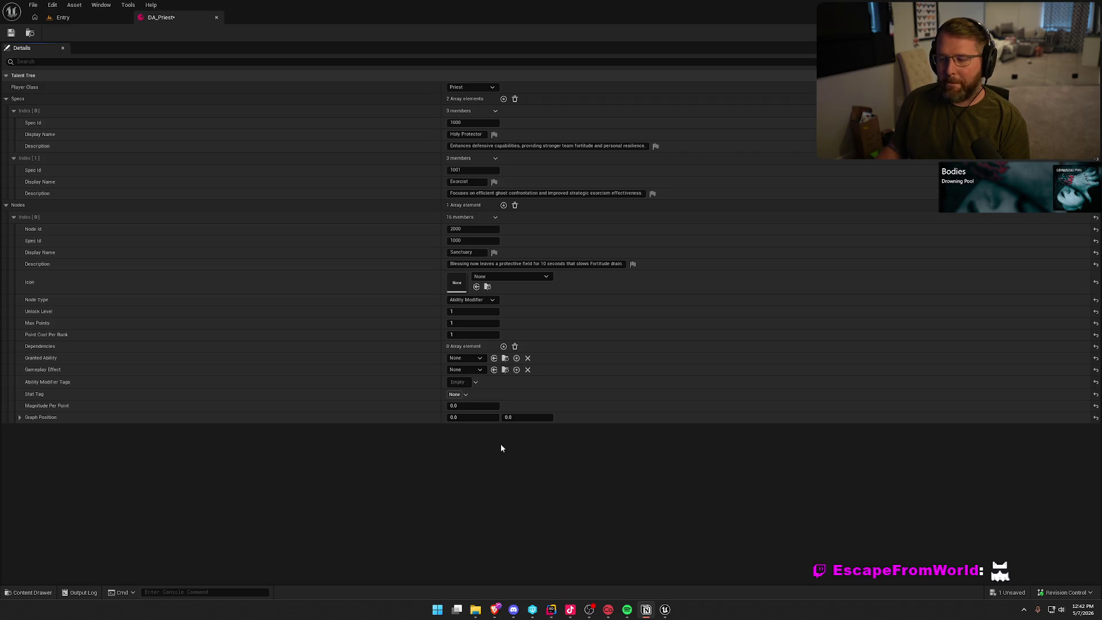
Review the Granted Ability and Stat Tag options for the first node, leaving Stat Tag as None
left_click(483, 358)
left_click(483, 358)
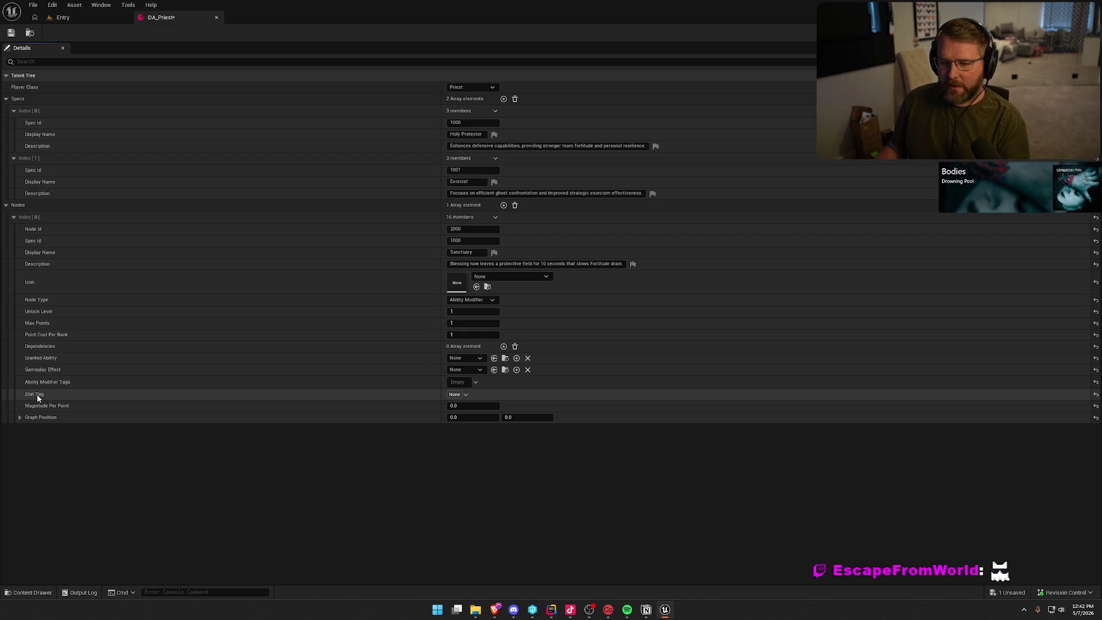
left_click(456, 395)
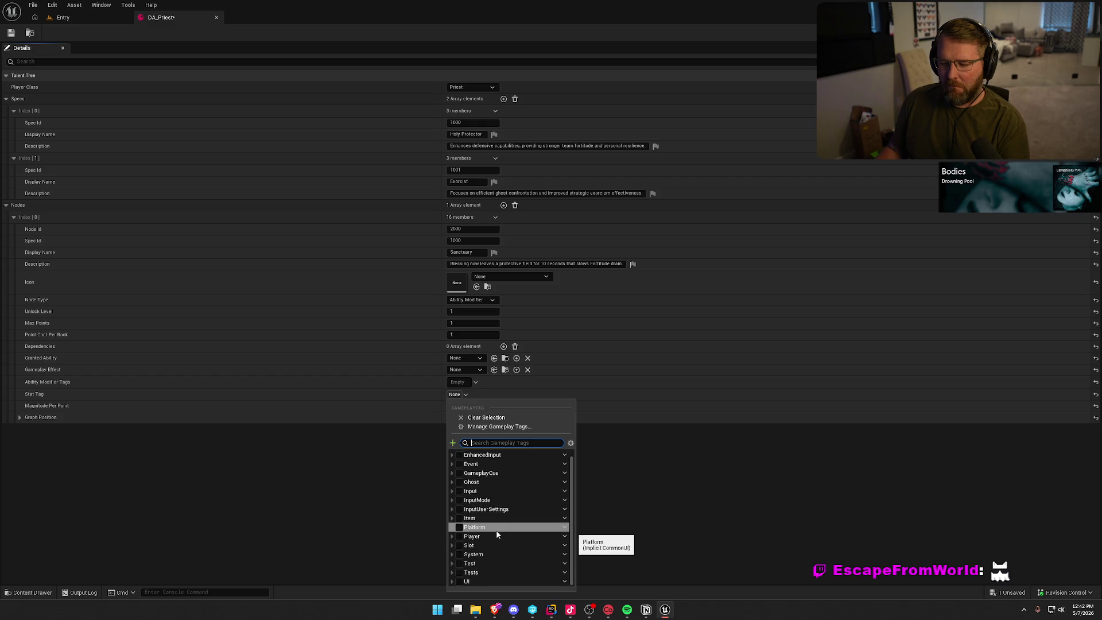
left_click(372, 522)
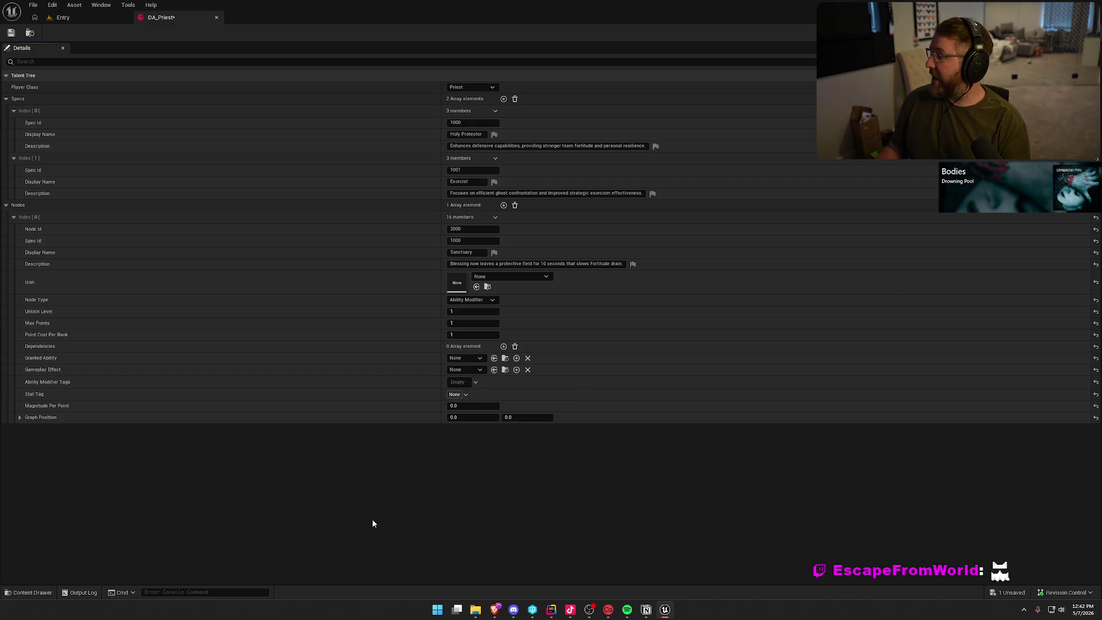
key("alt+Tab")
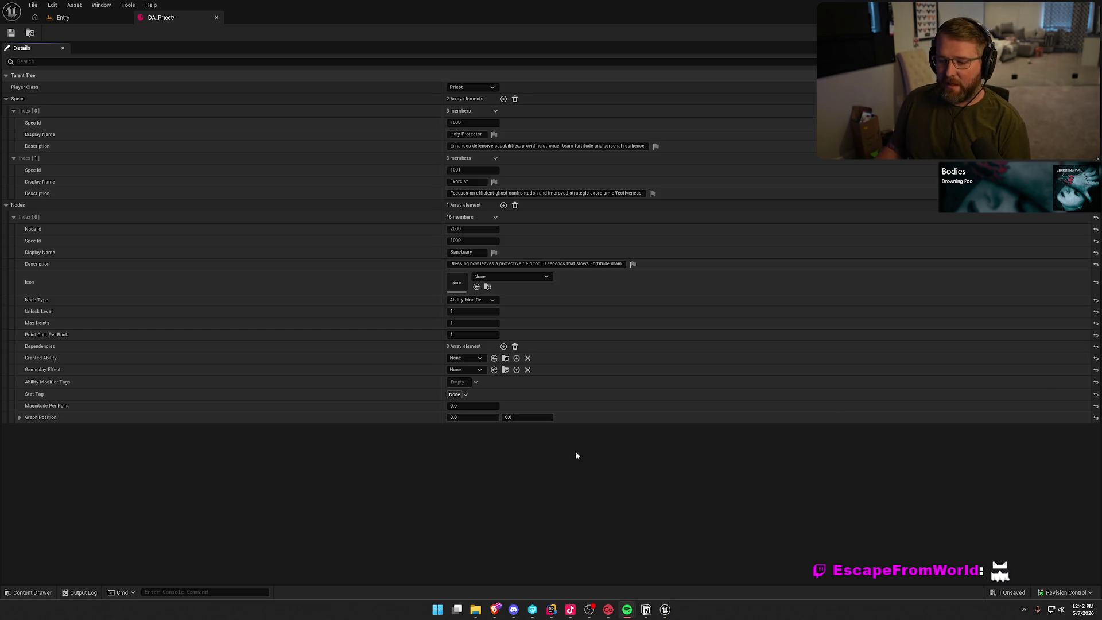
left_click(458, 487)
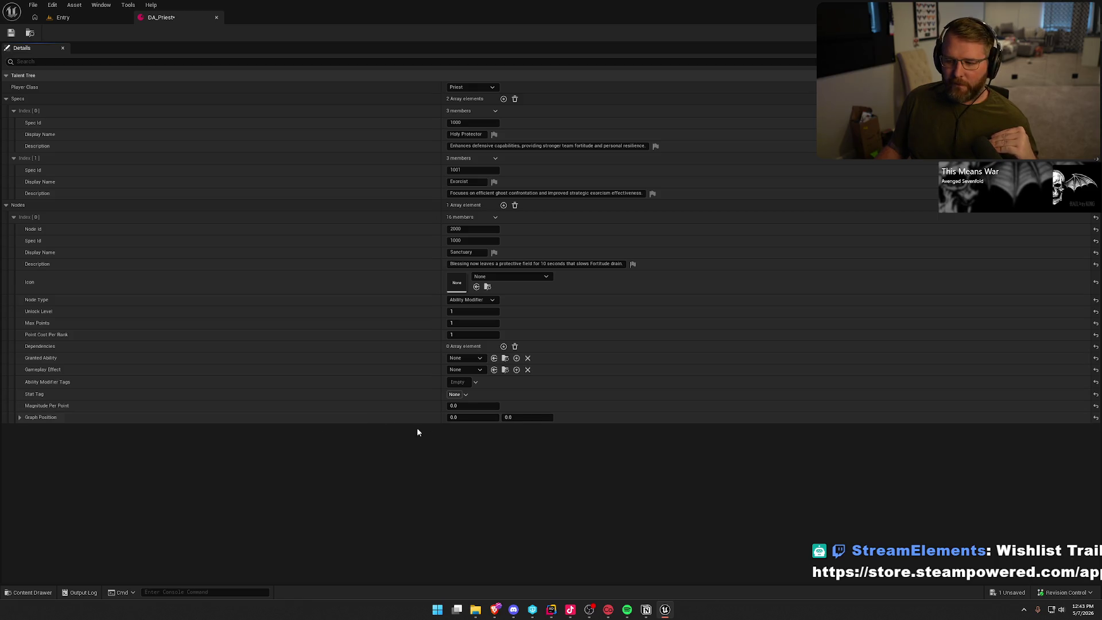
Set the first node's graph position to X 1.0, Y 1.0
left_click(462, 417)
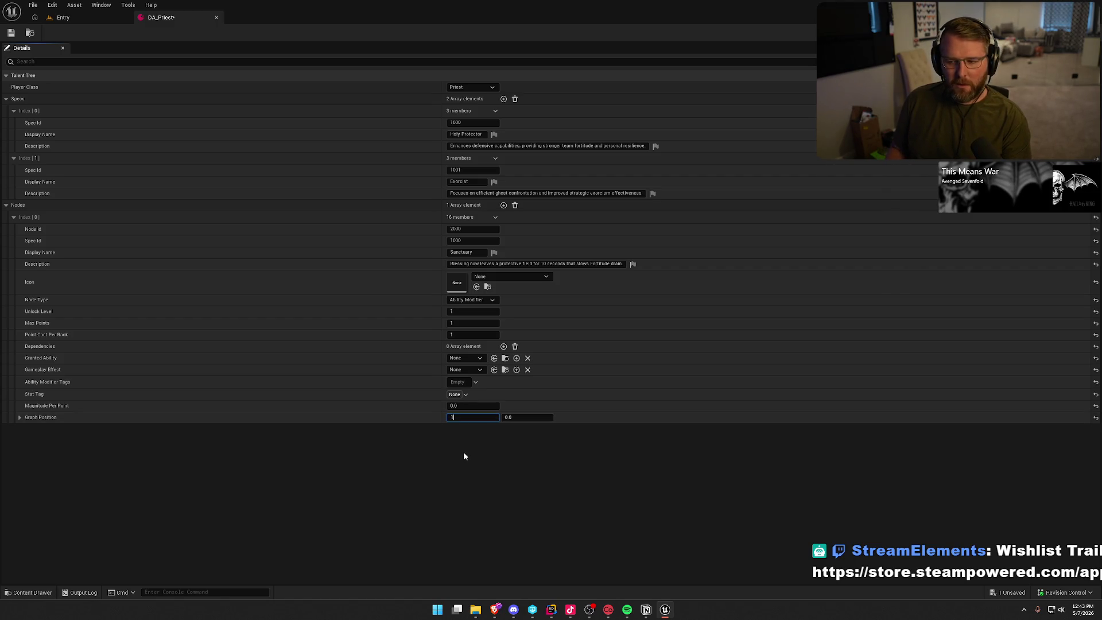
key("Tab")
type("1")
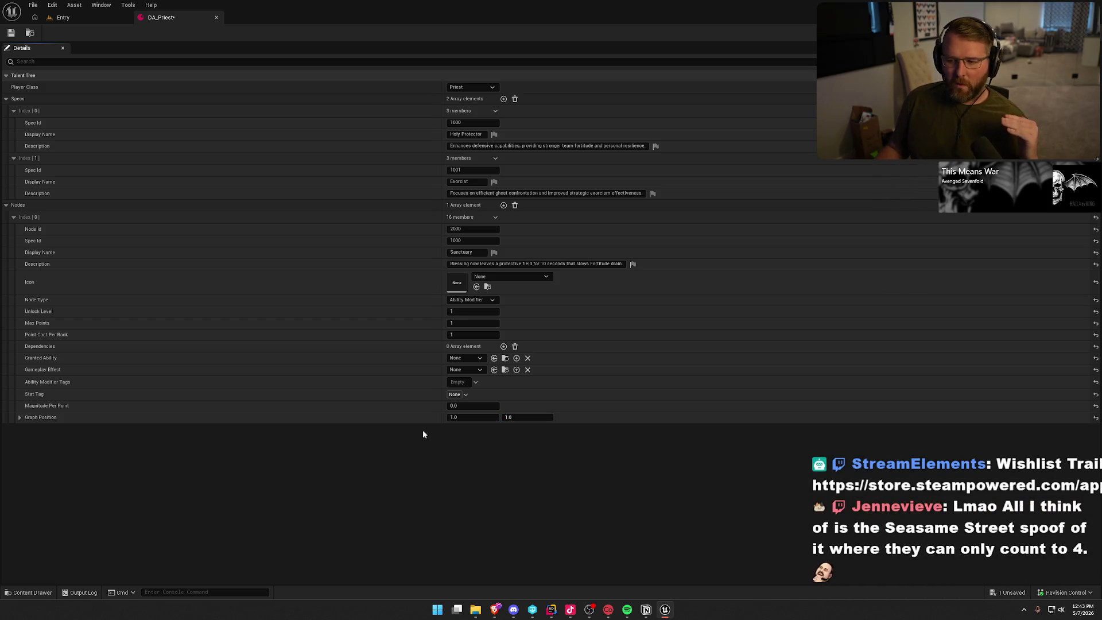
key("Return")
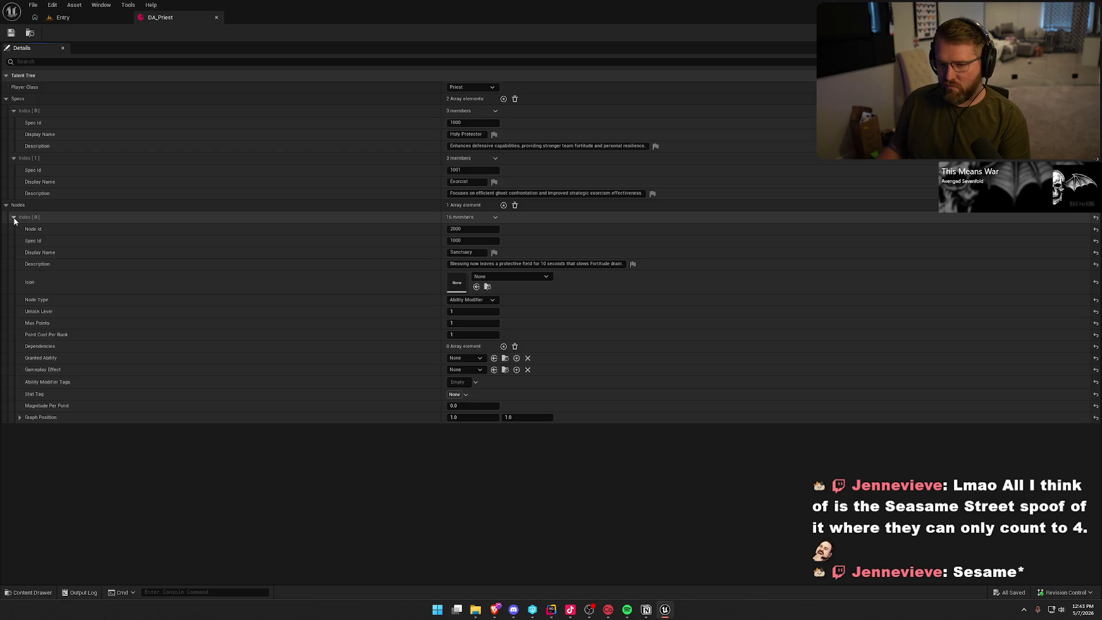
Add a second node entry with Node Id 2001 and Spec Id 1000
left_click(13, 218)
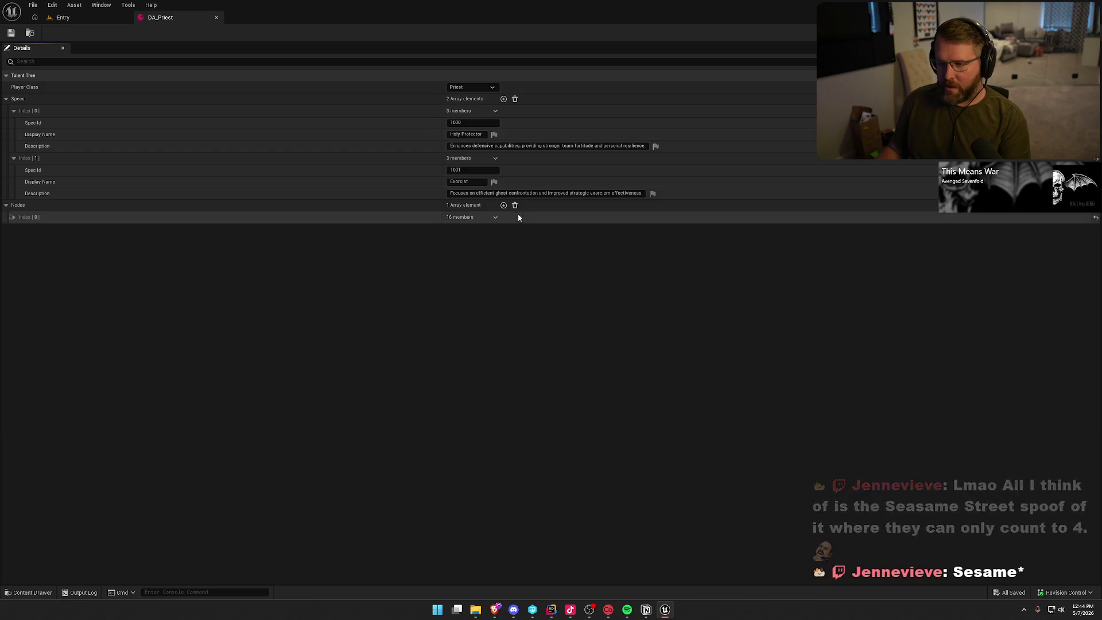
left_click(504, 205)
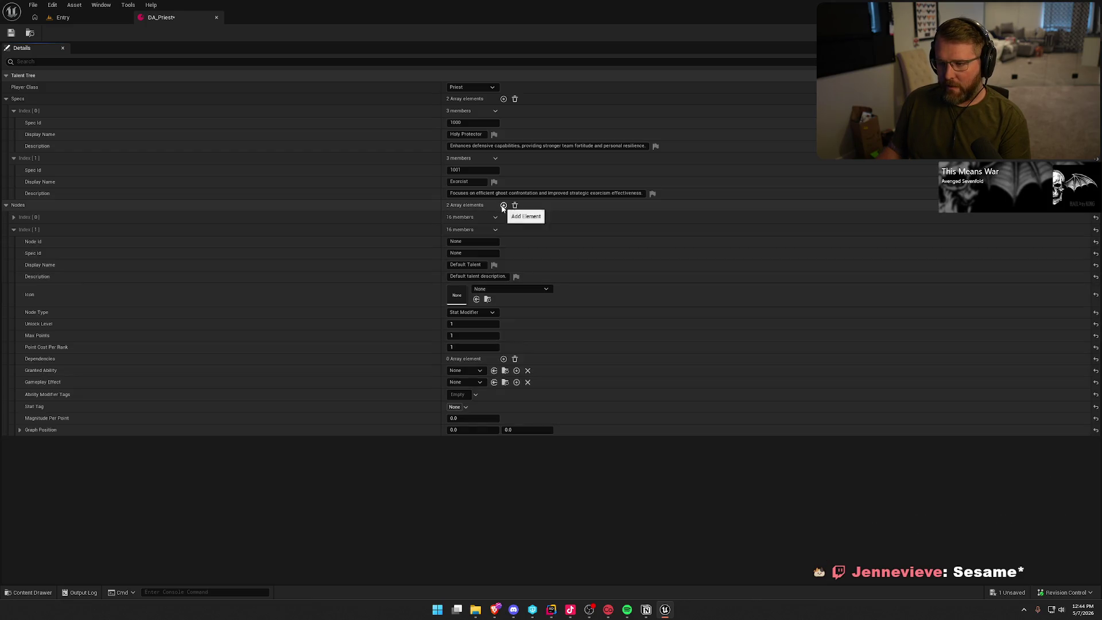
left_click(473, 241)
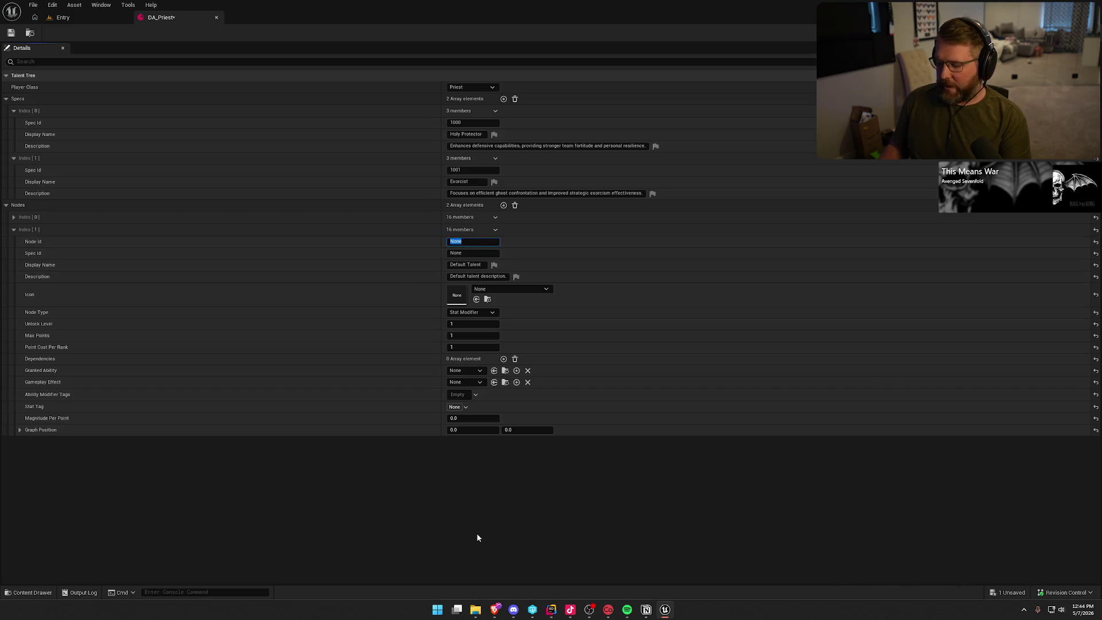
type("2001")
key("Return")
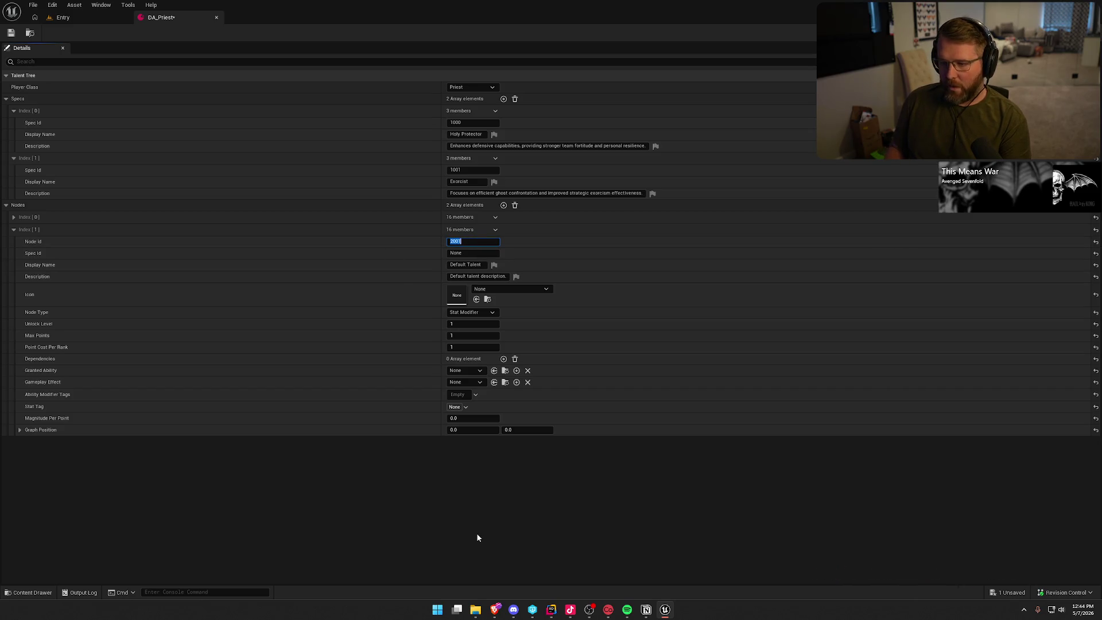
key("Tab")
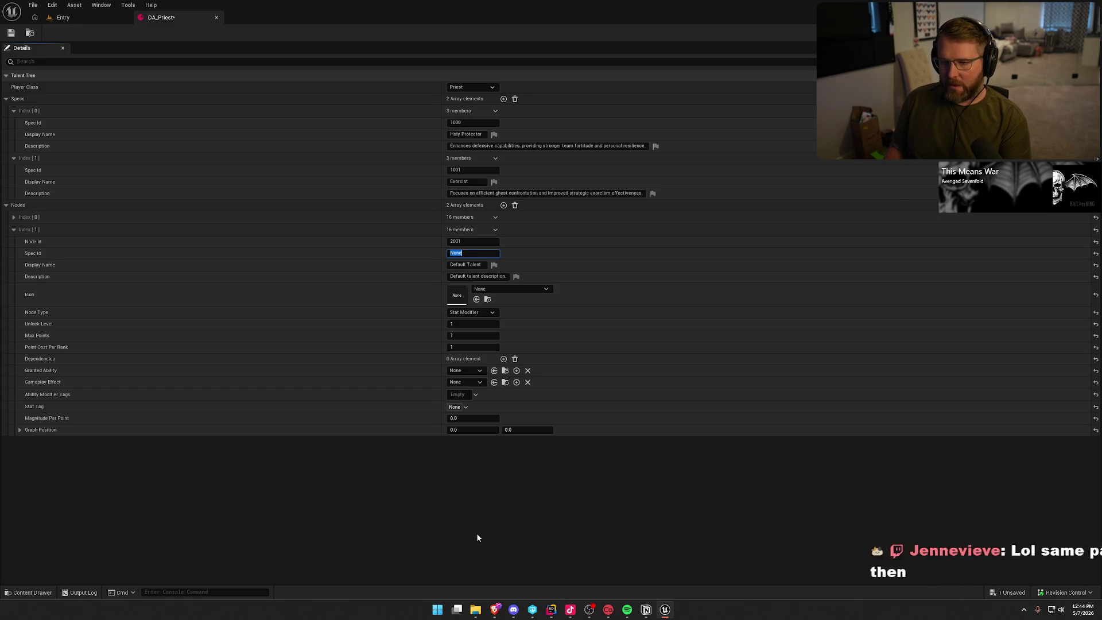
type("1000")
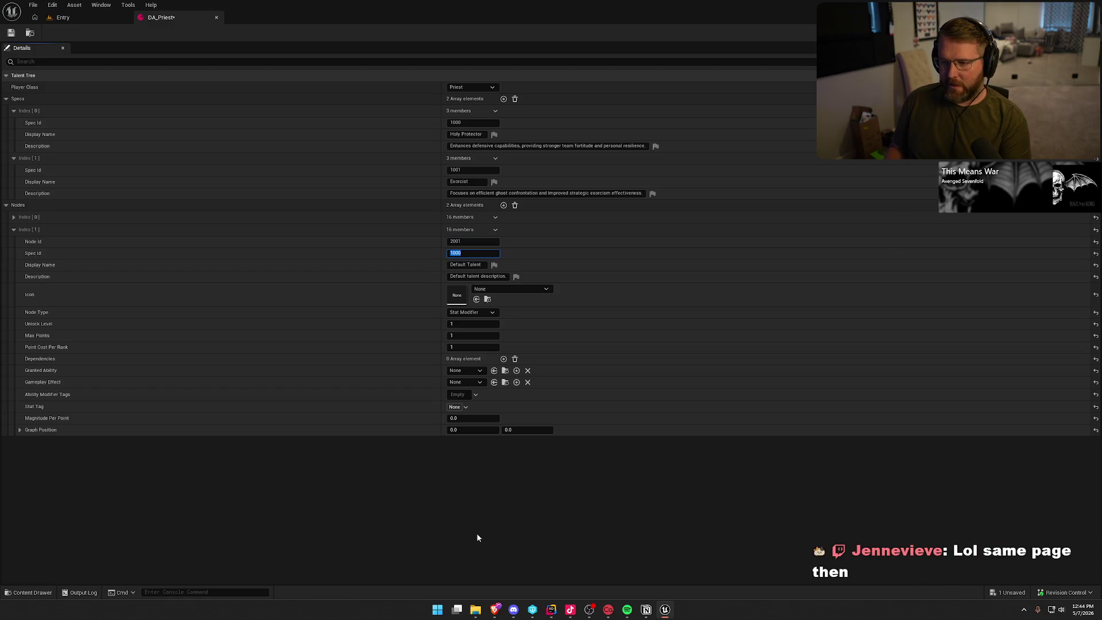
key("Tab")
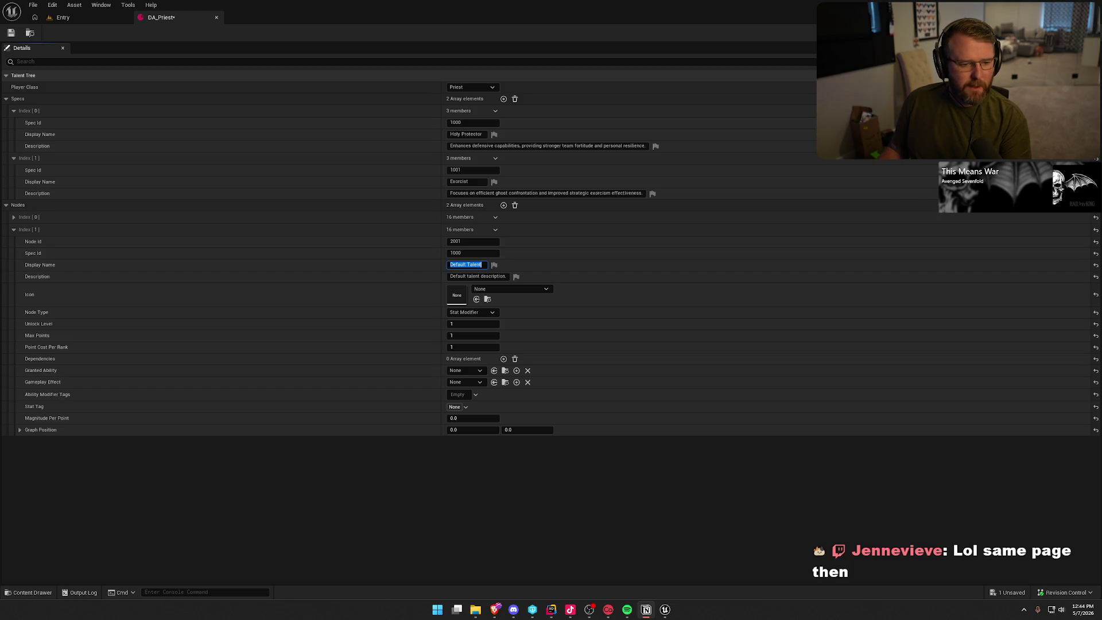
Name the node Guardian's Light and paste in its Fortitude restore description
left_click(443, 265)
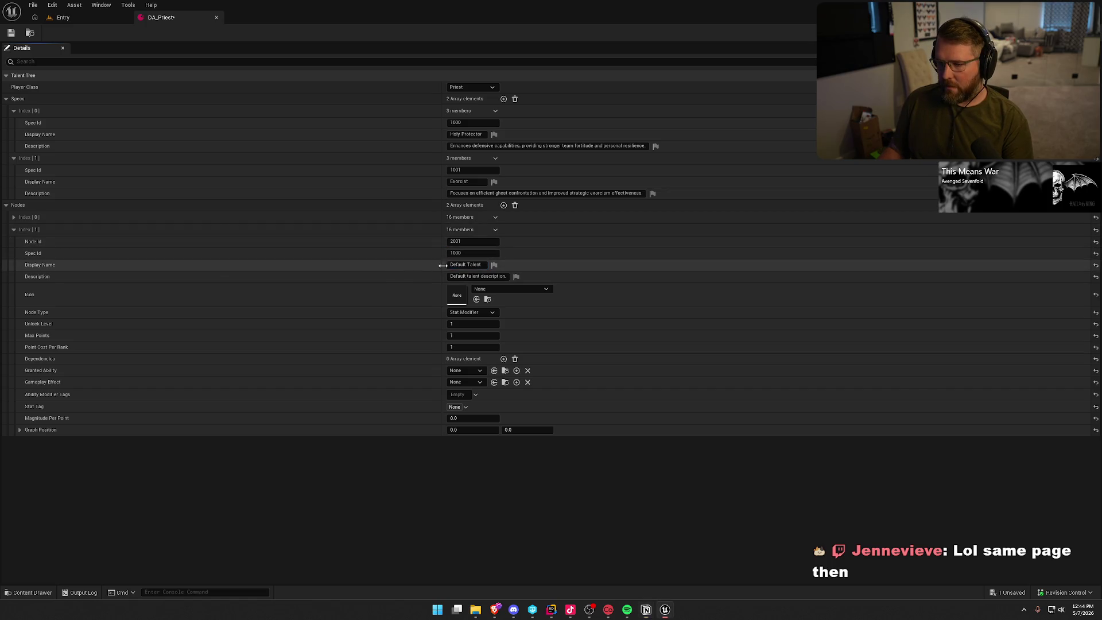
left_click(477, 267)
type("Guardian's Light")
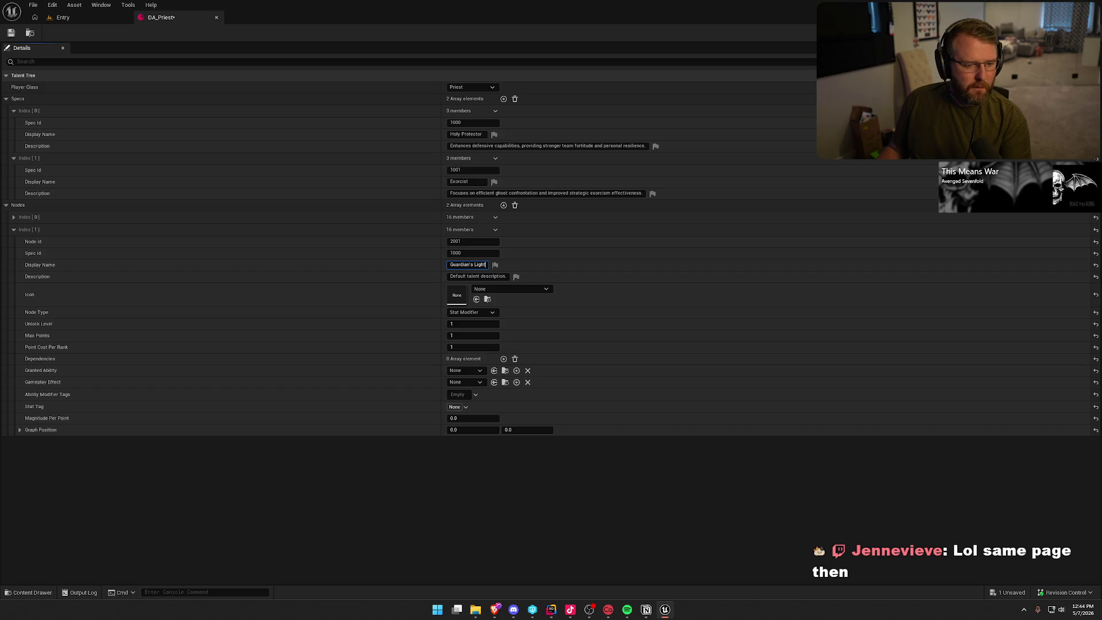
key("alt+Tab")
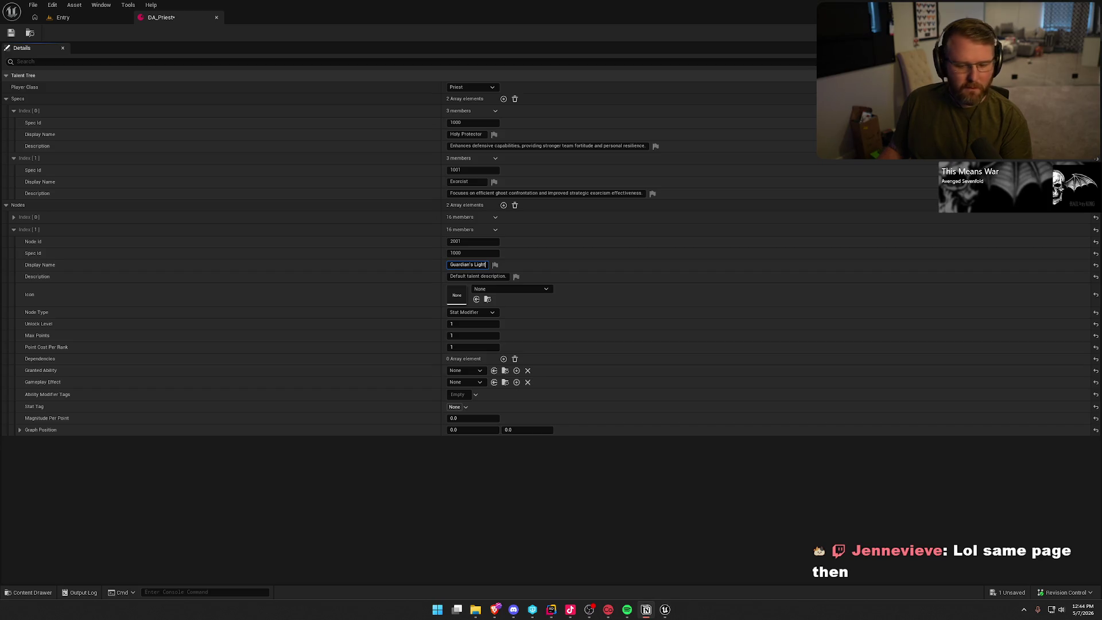
left_click(471, 278)
key("ctrl+a")
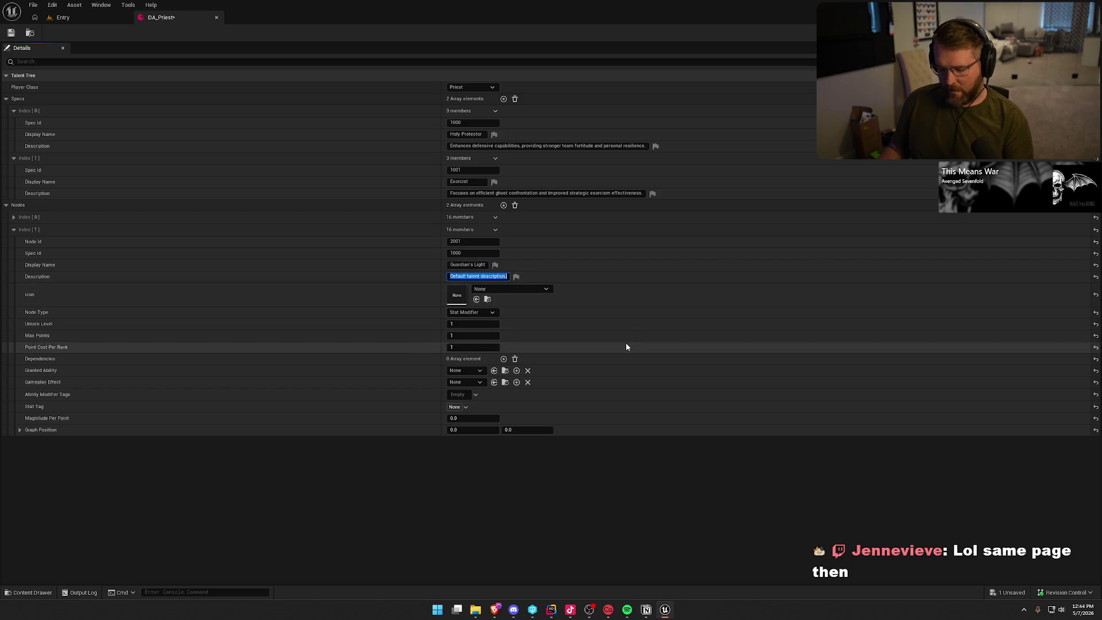
type("Blessing now restores 10 additional Fortitude to affected players.")
key("Return")
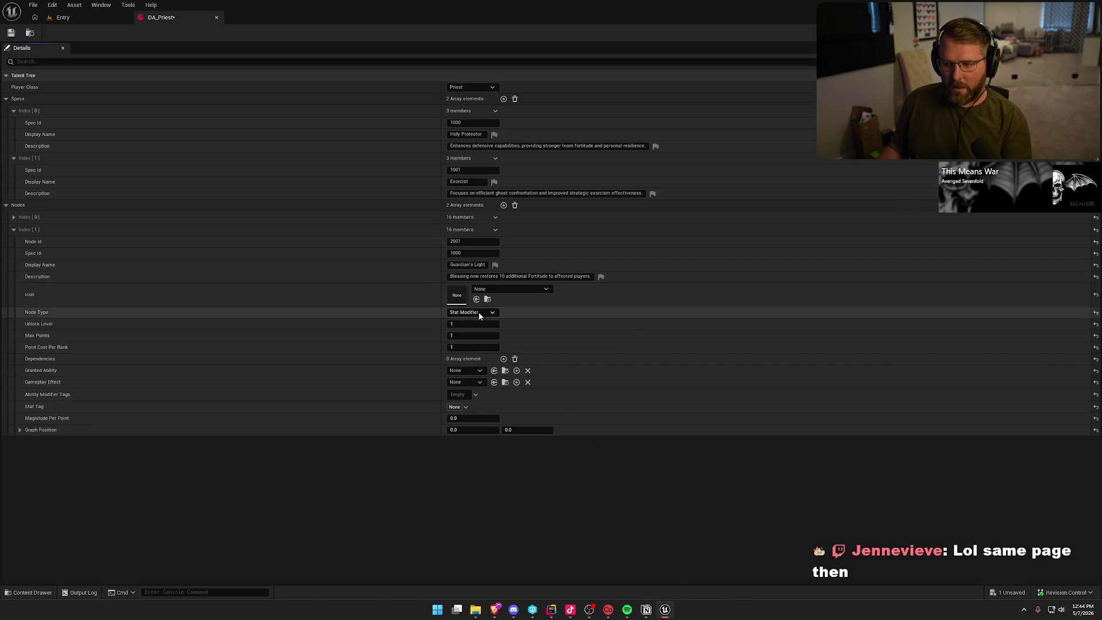
Set Guardian's Light's node type to Ability Modifier and begin editing Graph Position X
left_click(478, 311)
left_click(468, 332)
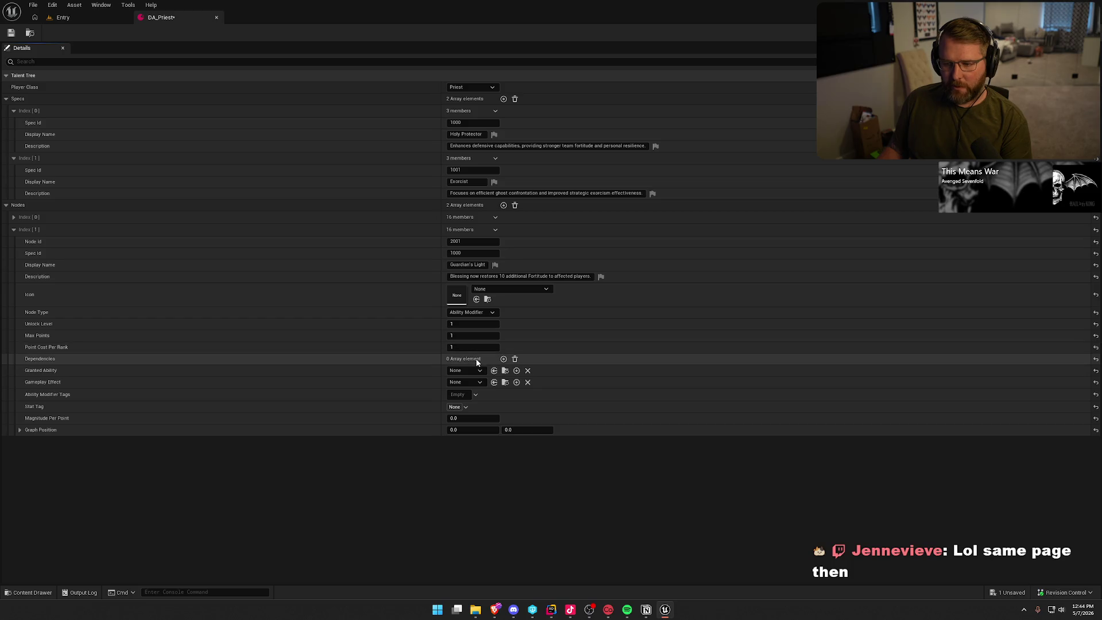
left_click(480, 430)
type("3")
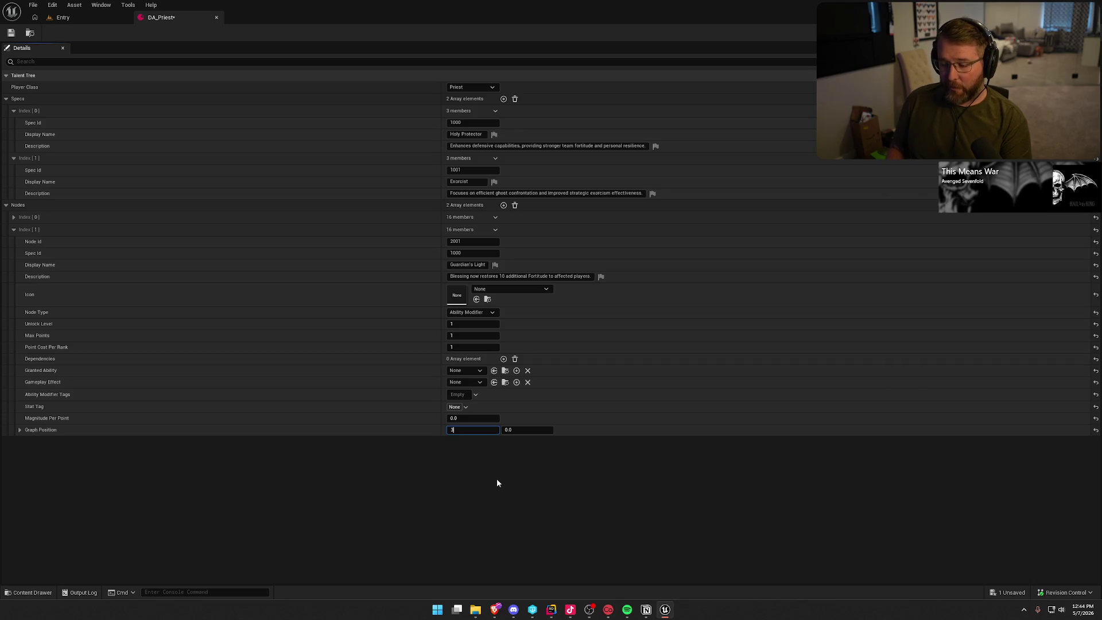
Enter X 3 and Y 1 for Guardian's Light's graph position, then verify the values
key("Tab")
type("1")
key("Return")
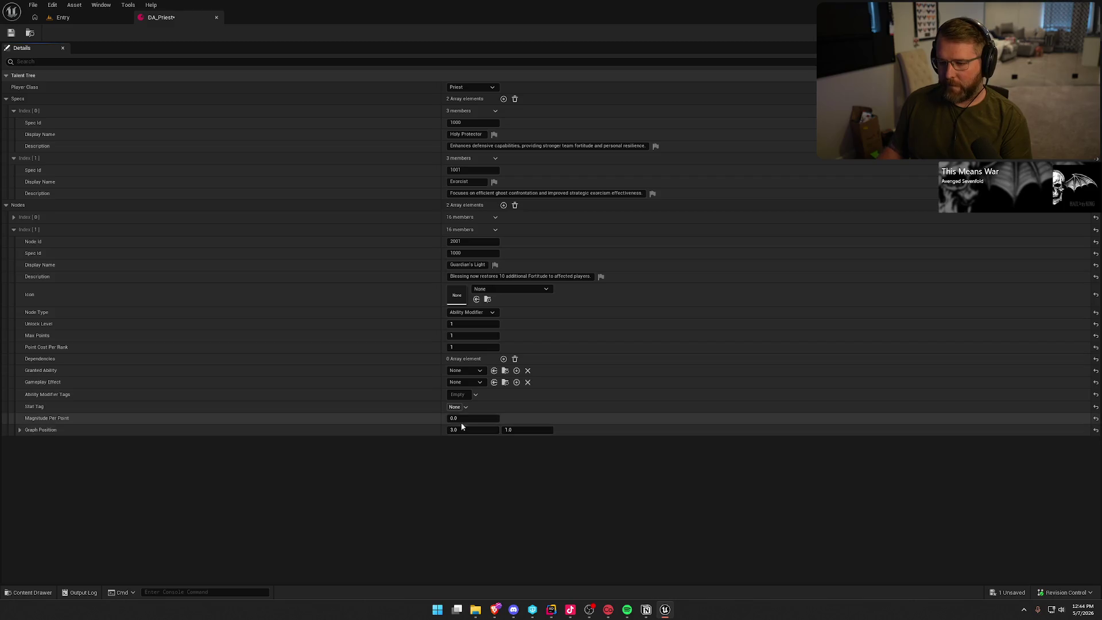
left_click(19, 430)
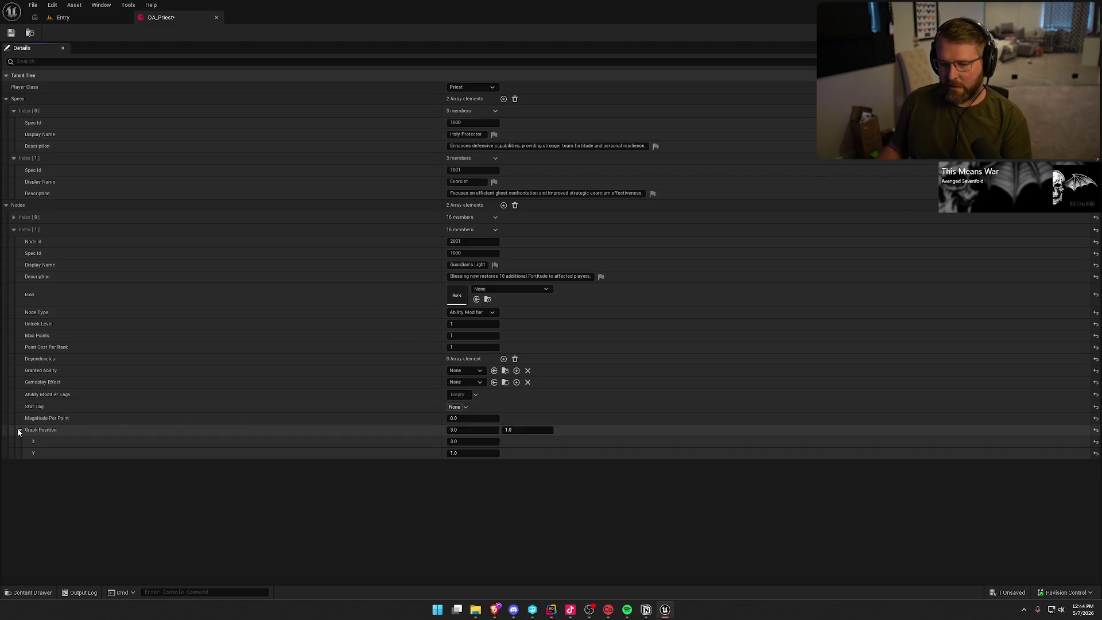
left_click(19, 431)
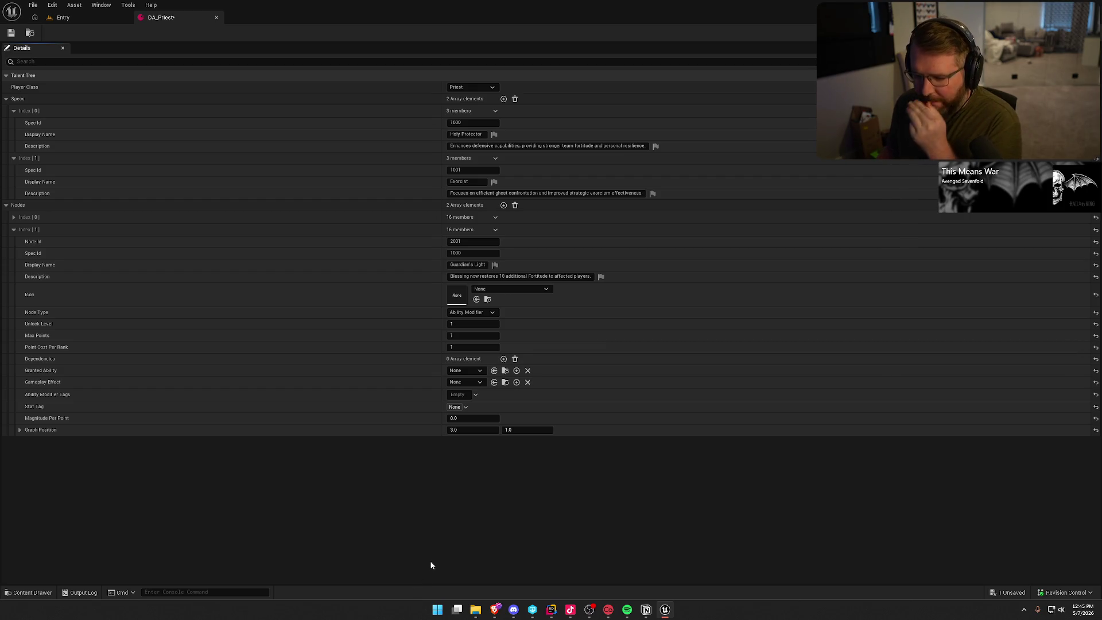
Add a third node with Node Id 2002 and Spec Id 1000
left_click(14, 231)
left_click(504, 205)
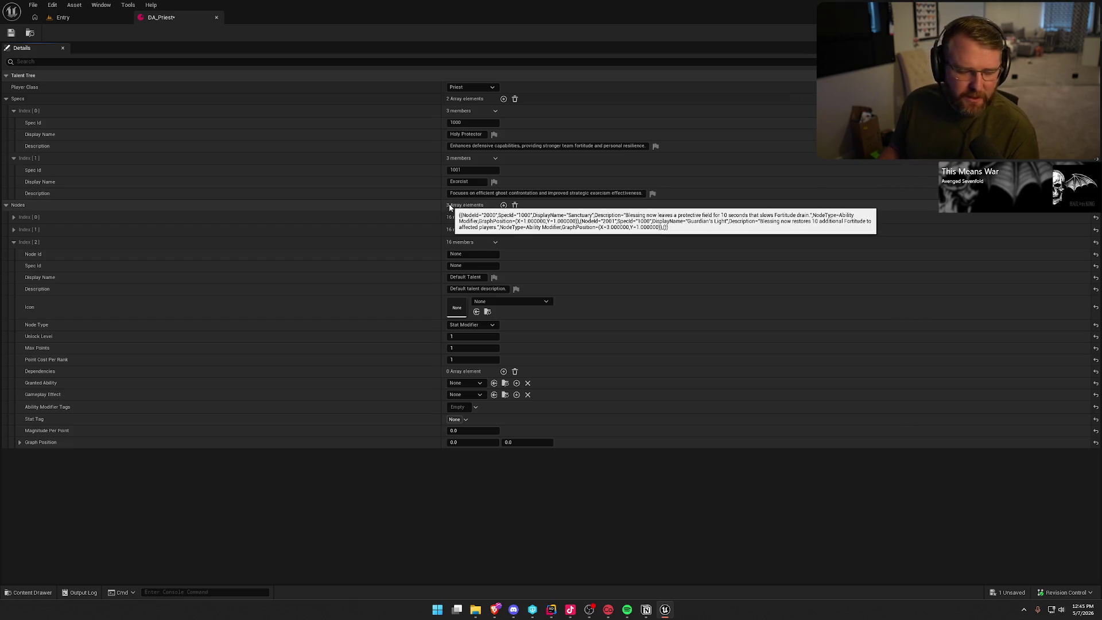
left_click(470, 348)
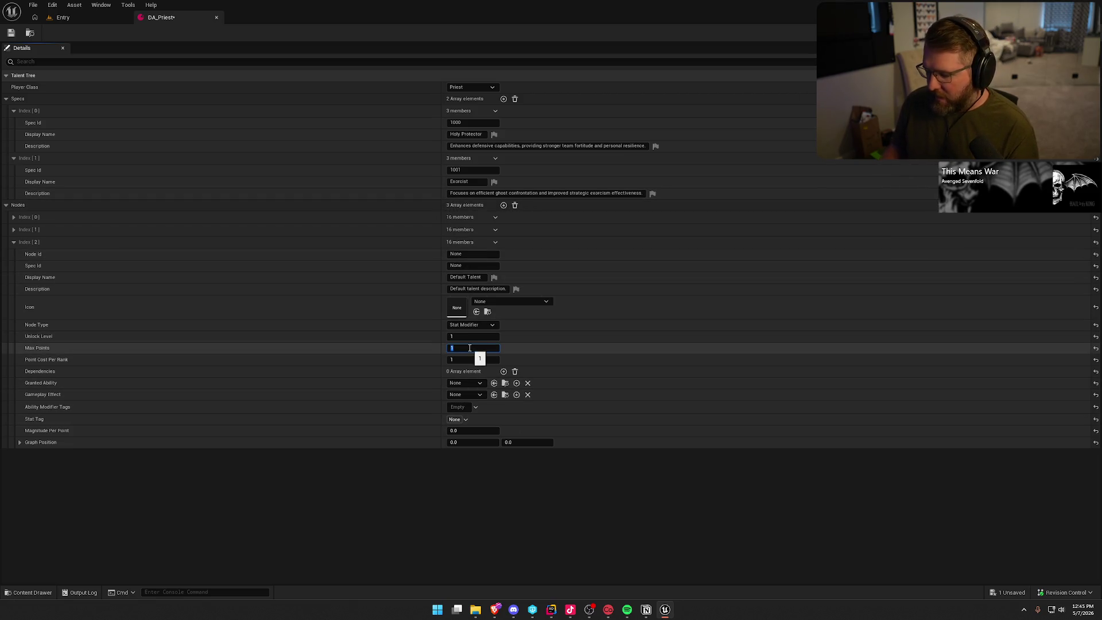
type("32")
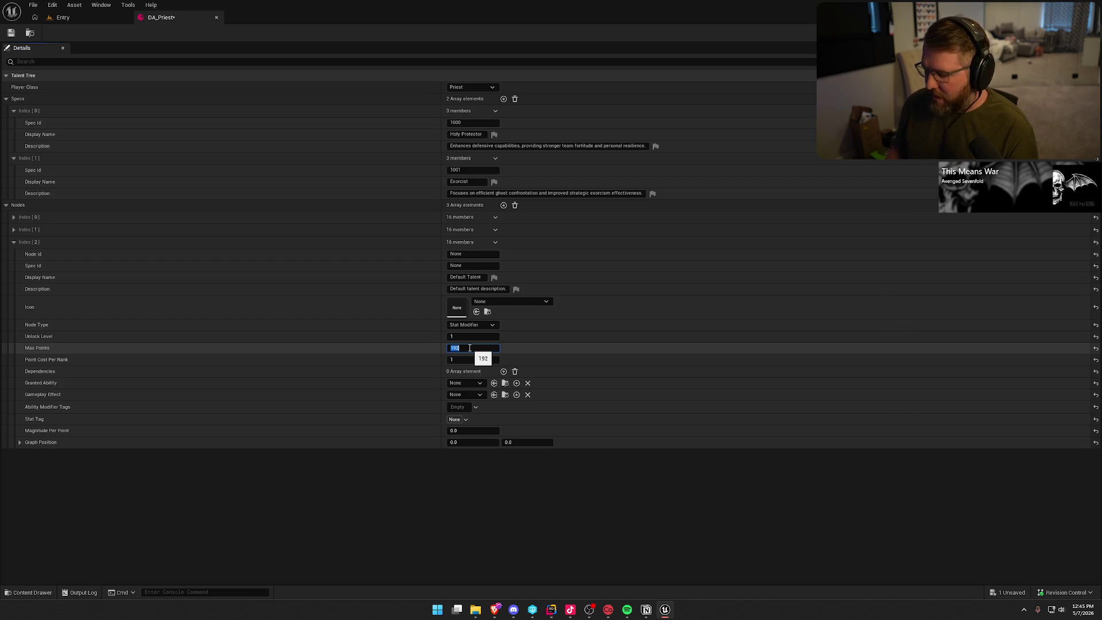
key("Escape")
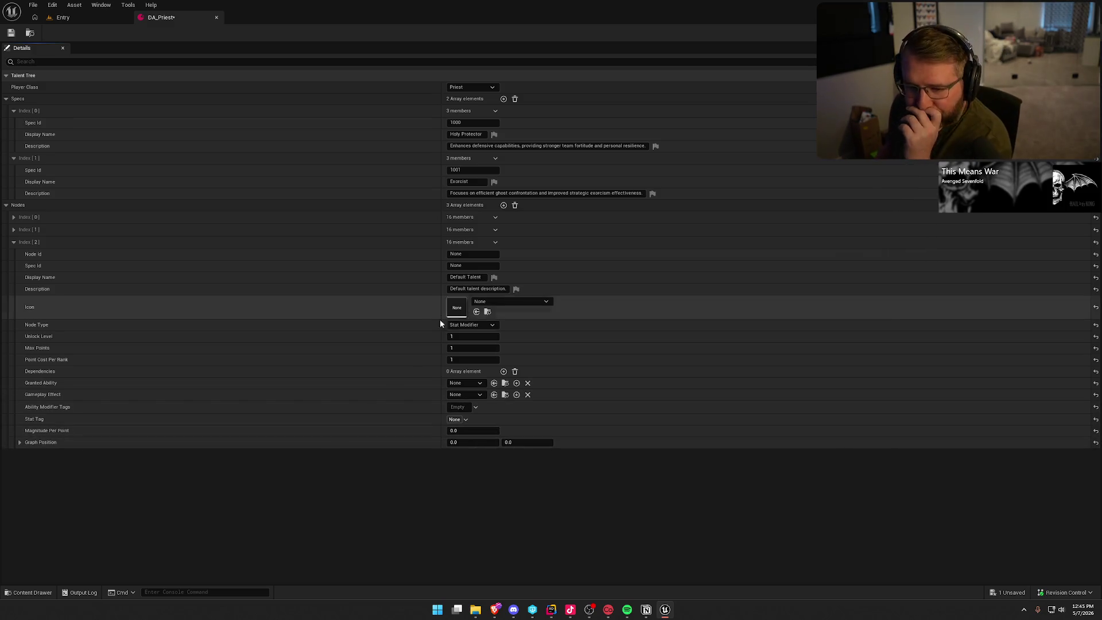
left_click(495, 256)
type("2")
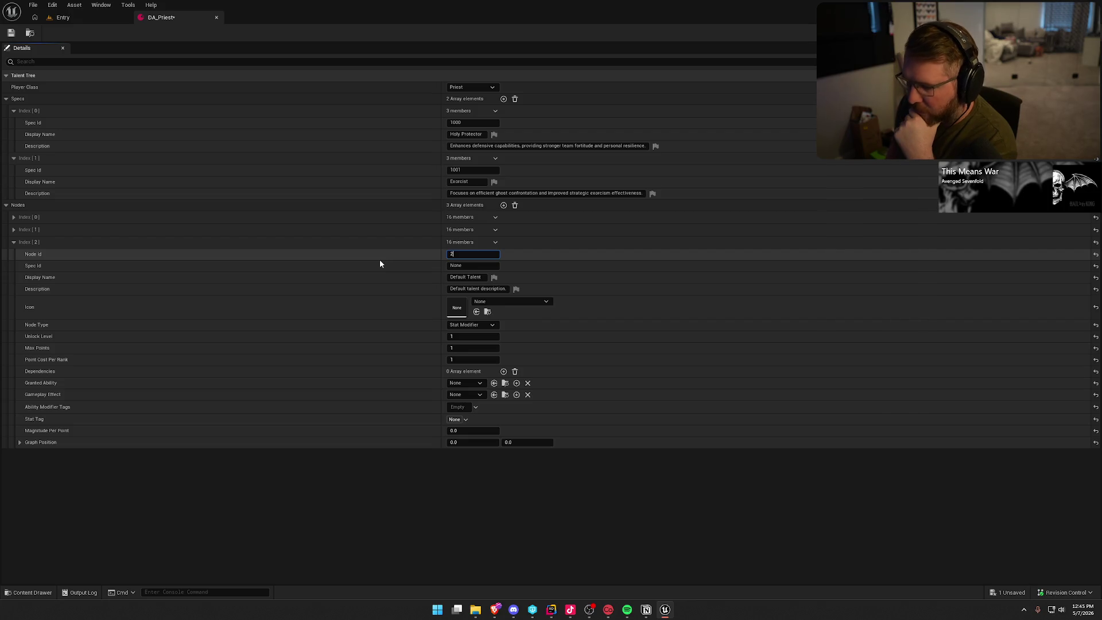
type("002")
key("Return")
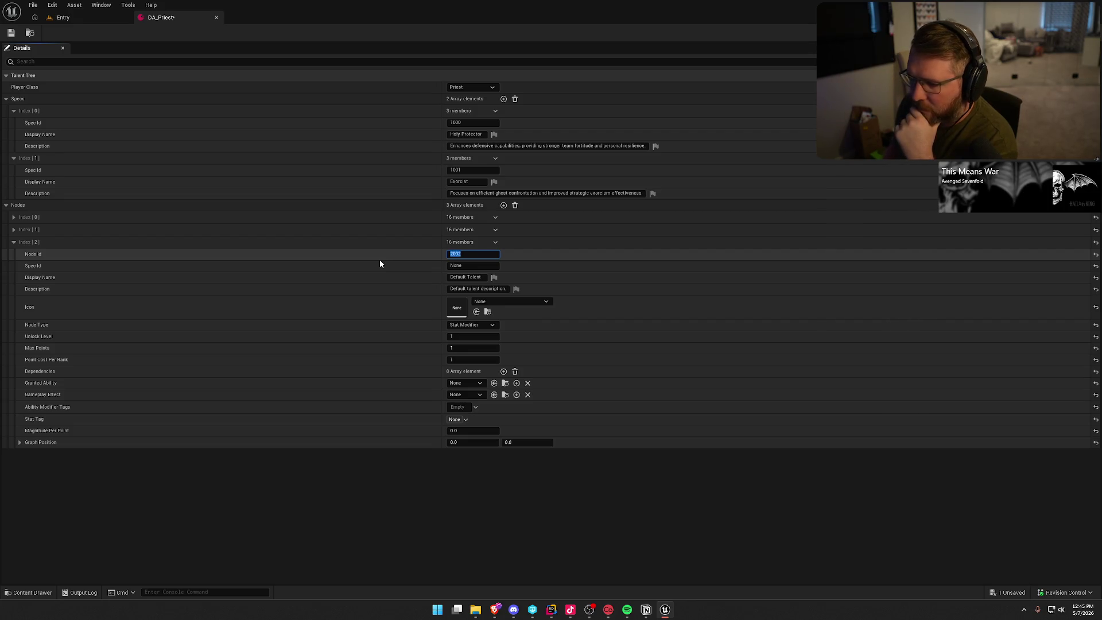
left_click(14, 230)
left_click(14, 229)
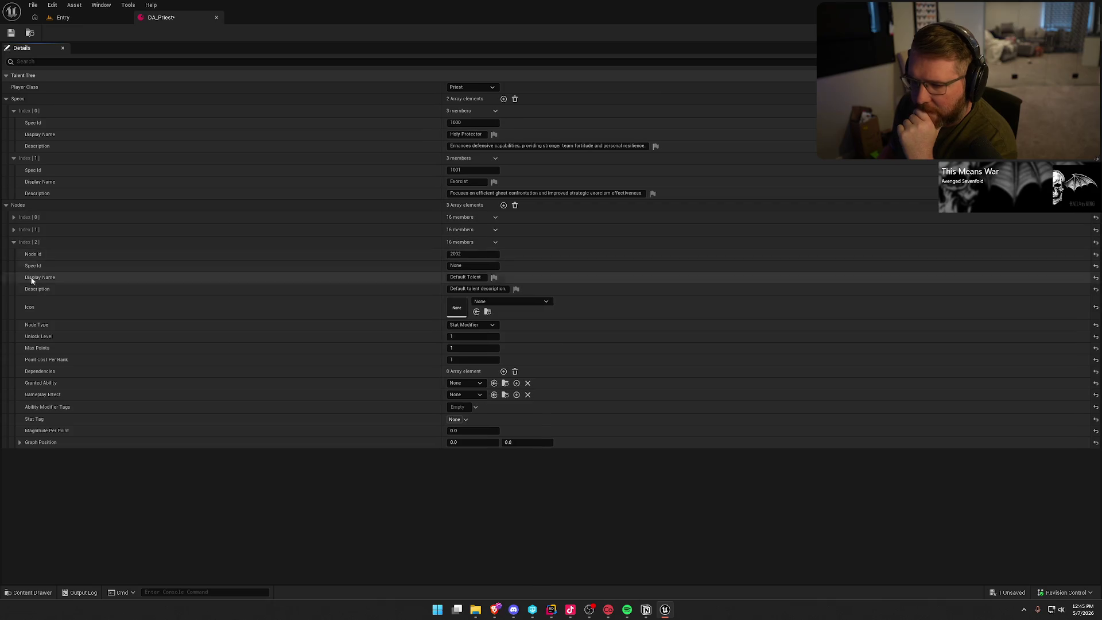
key("Tab")
type("12")
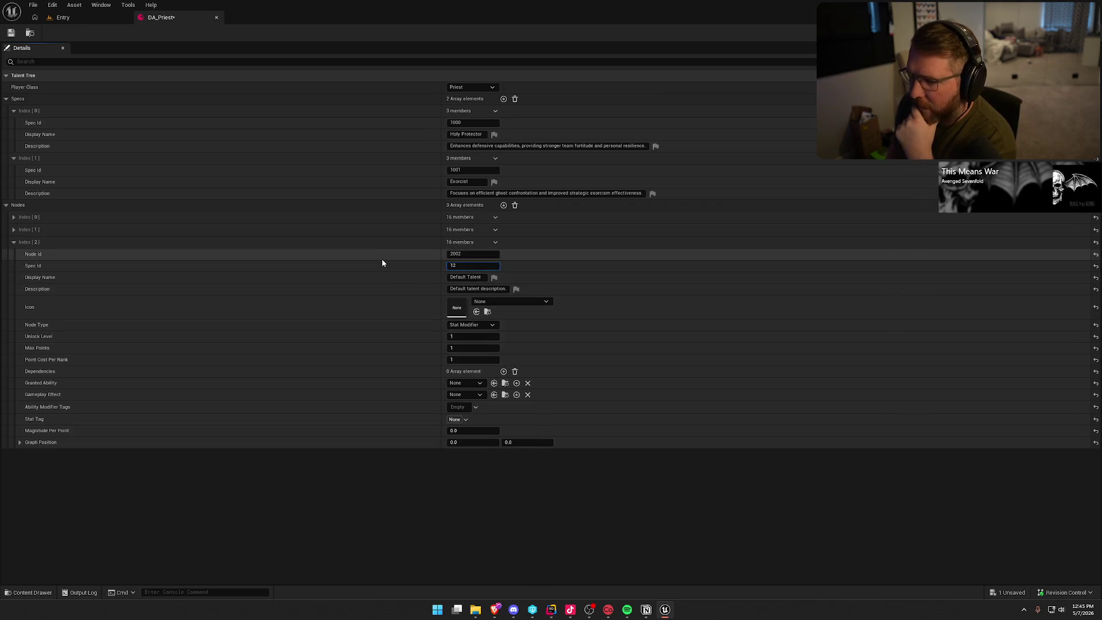
key("BackSpace")
type("000")
key("Return")
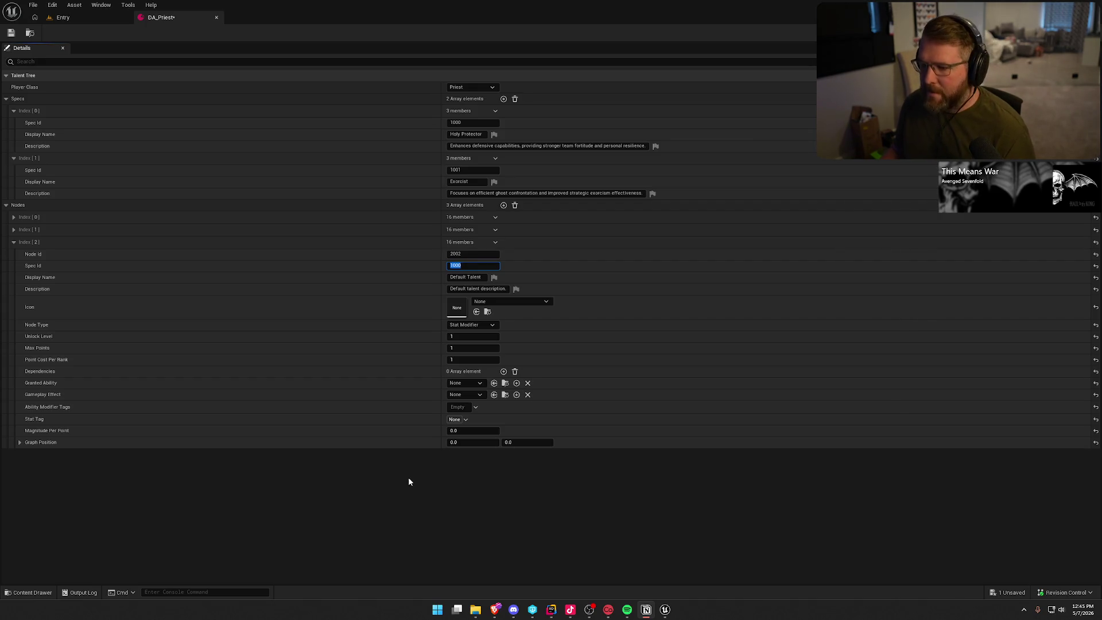
Name the node Blessed Recovery and paste in its Fortitude regeneration description
left_click(467, 276)
type("Blessed Recovery")
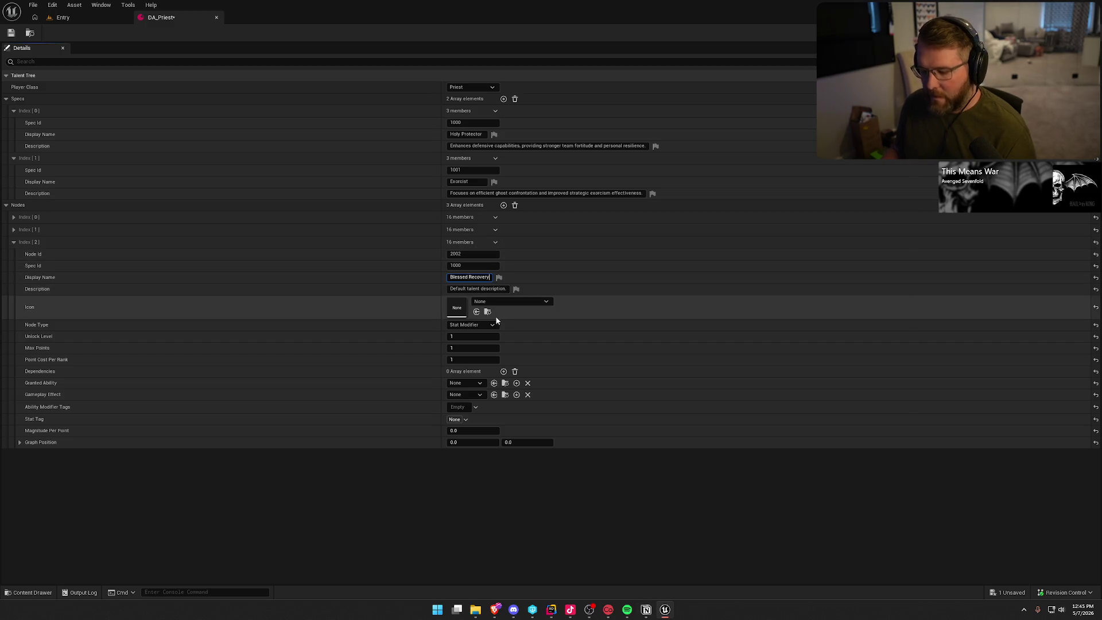
key("Return")
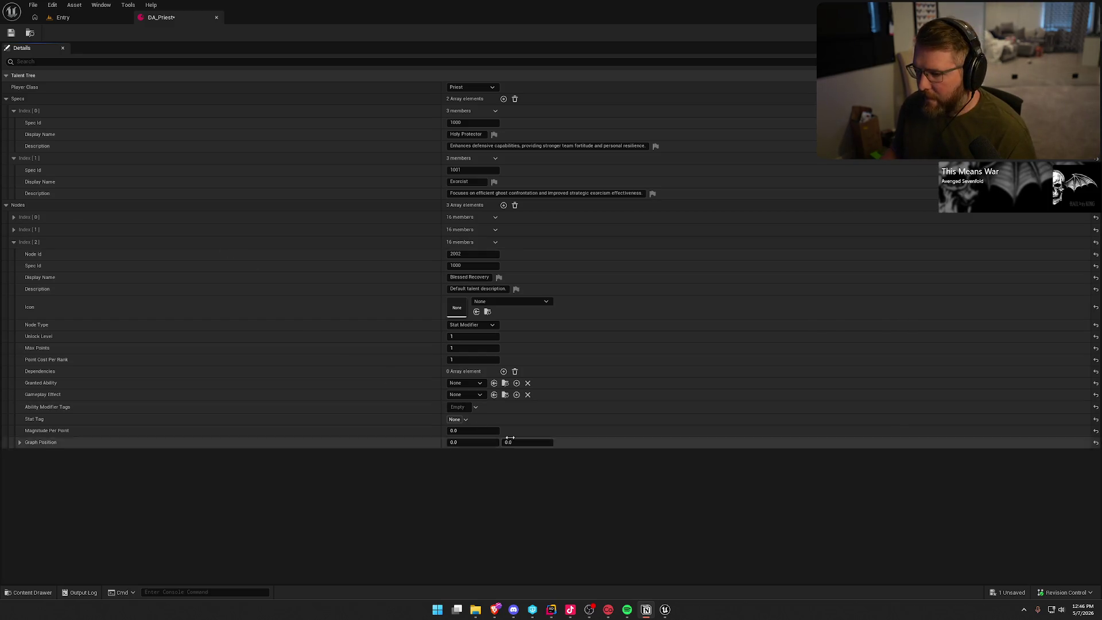
left_click(481, 289)
key("ctrl+a")
type("+1% Fortitude regeneration rate per point")
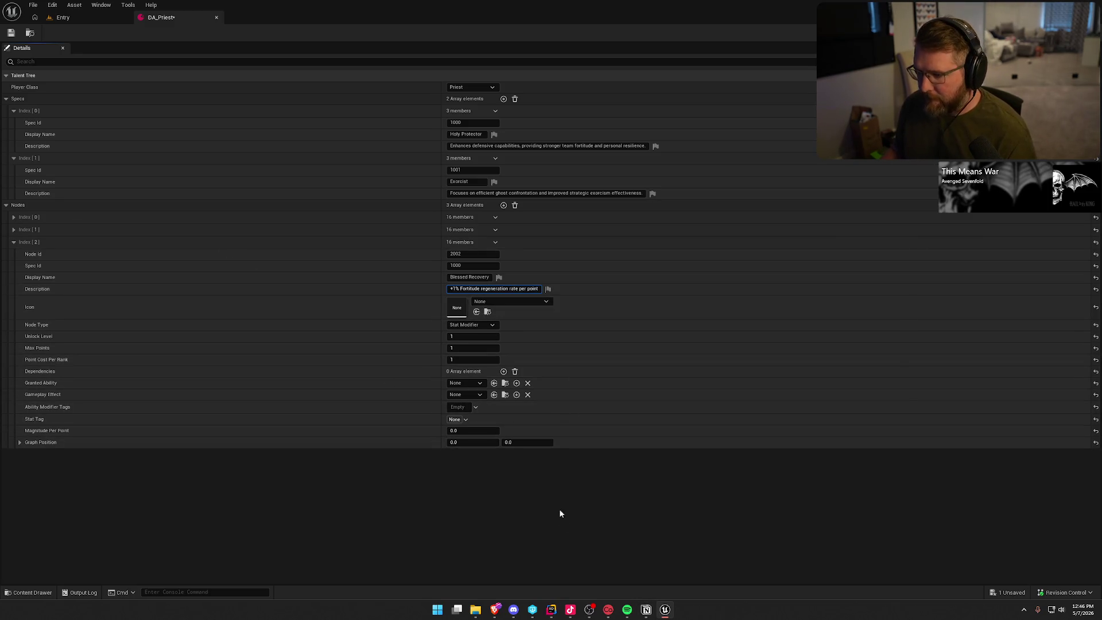
key("Return")
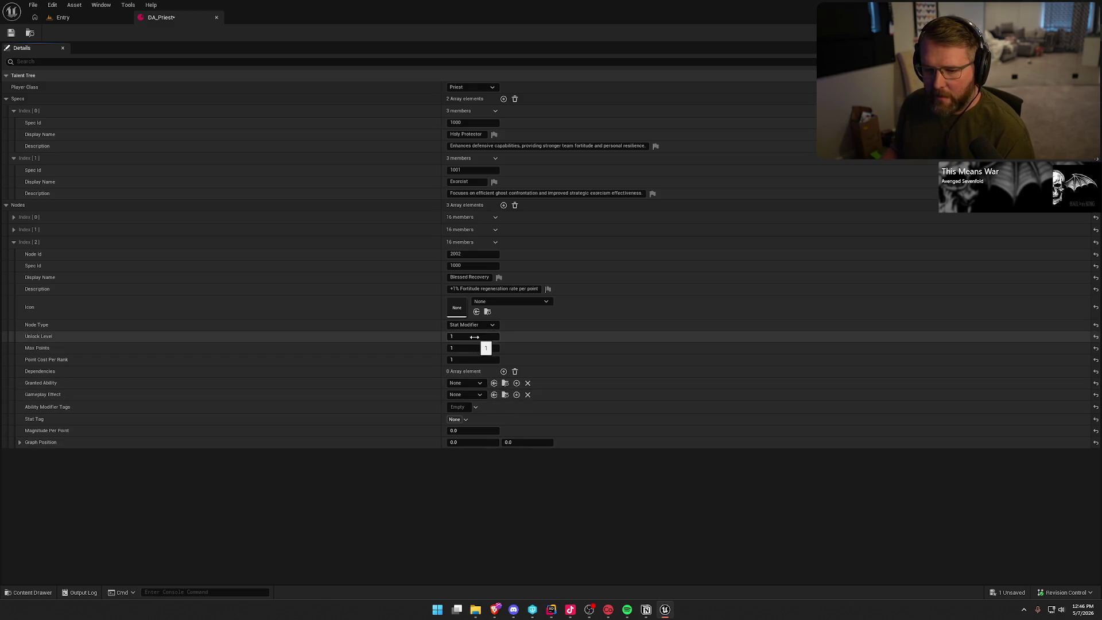
Set Blessed Recovery's Max Points to -1 and add one dependency entry
left_click(477, 348)
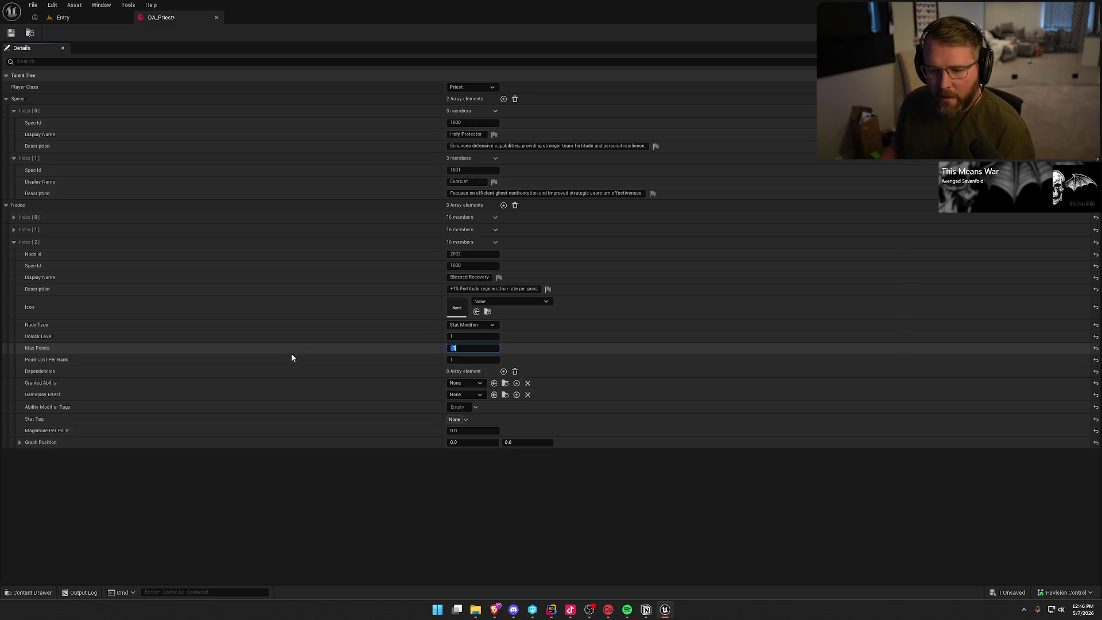
left_click(408, 543)
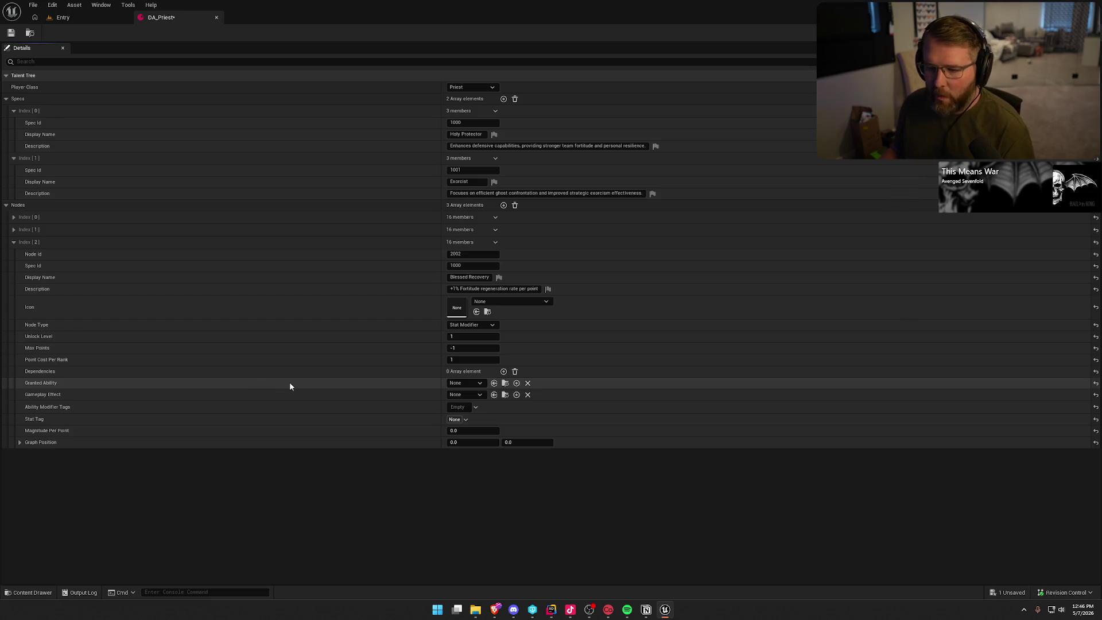
left_click(504, 372)
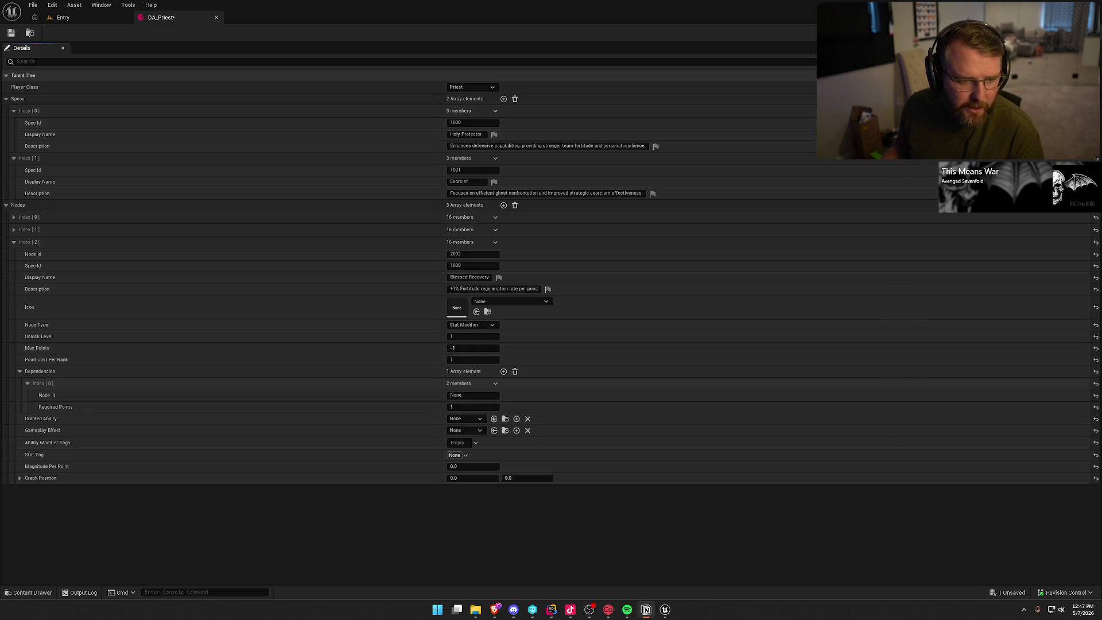
Switch to Notion's Player Overview talent-tree diagram
key("alt+Tab")
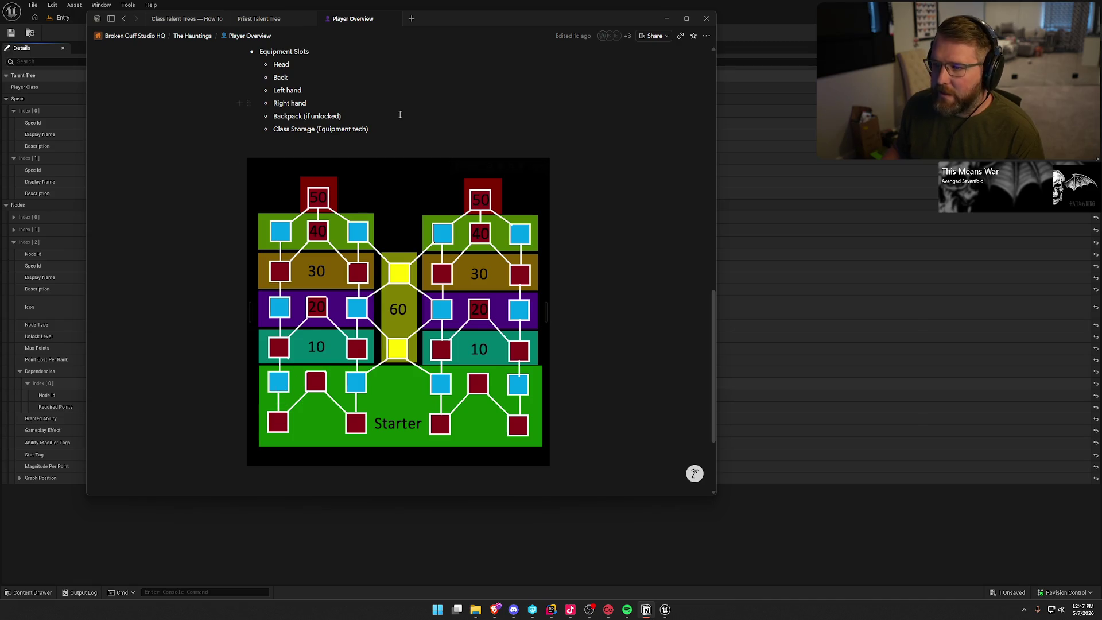
Drag the Notion window aside to reveal the DA_Priest Details panel
left_click_drag(487, 17, 0, 119)
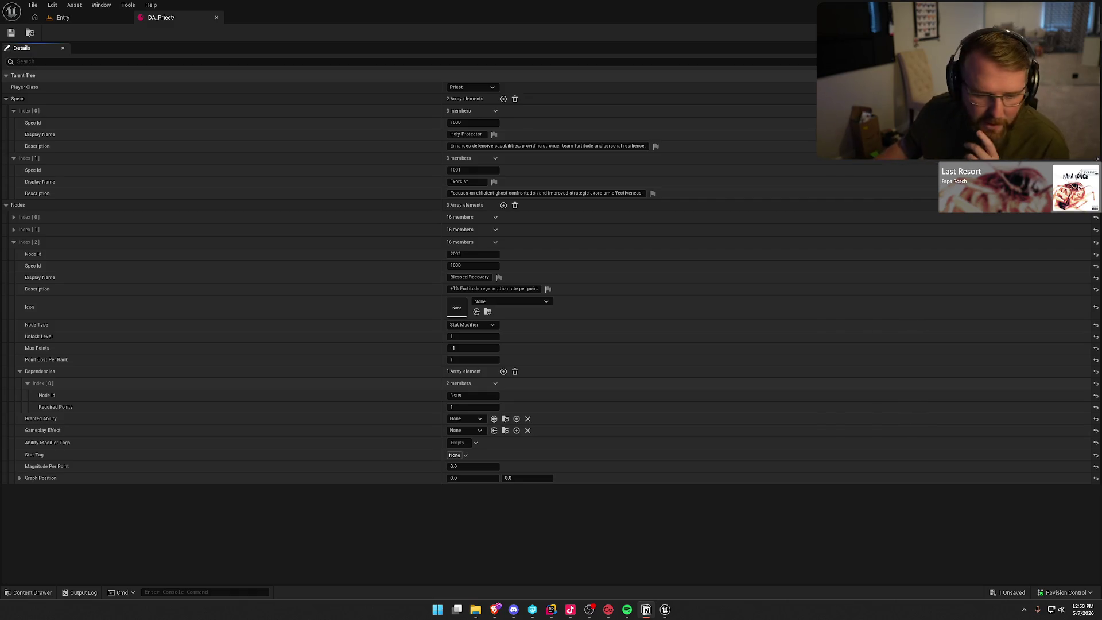
Bring the Notion talent-tree diagram back in front of the DA_Priest details
key("alt+Tab")
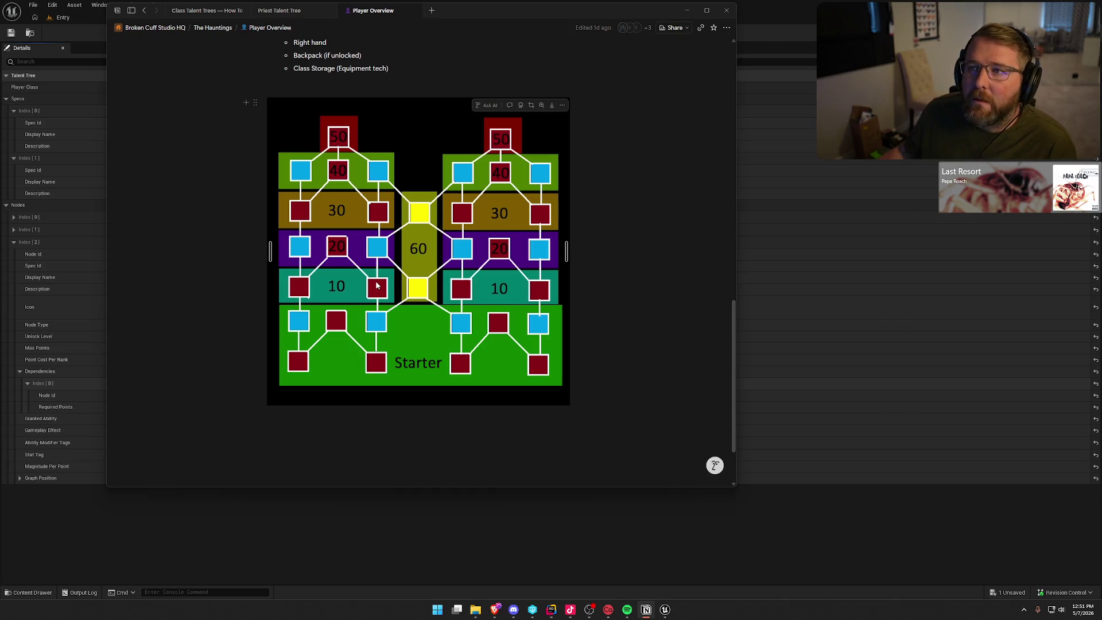
Return to the DA_Priest node details, then bring the Notion Player Overview notes forward again
key("alt+Tab")
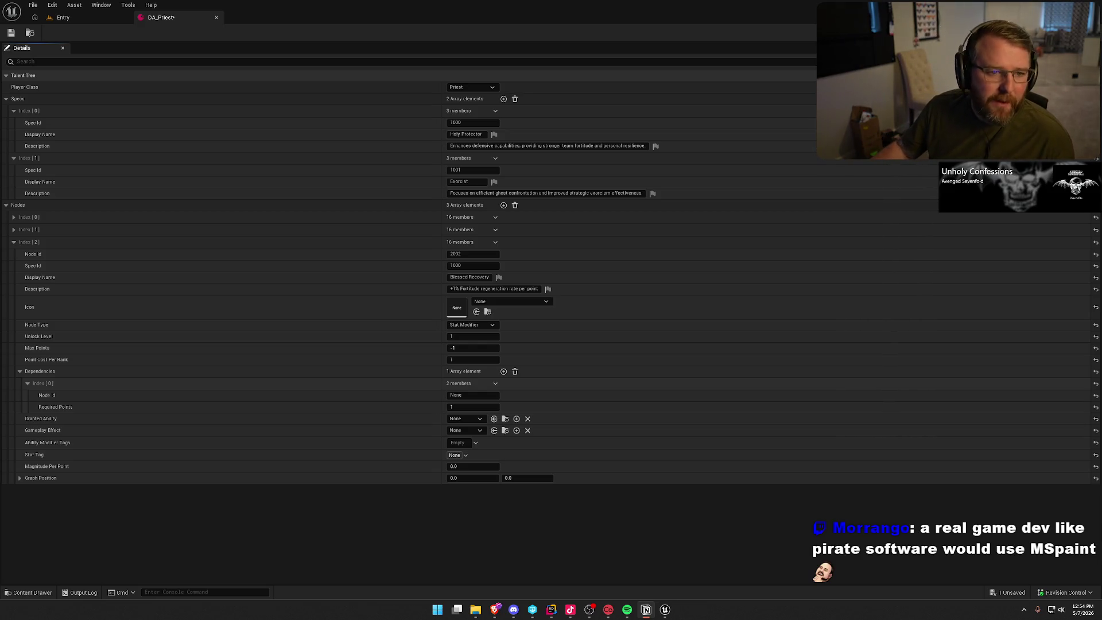
key("alt+Tab")
left_click_drag(473, 54, 318, 31)
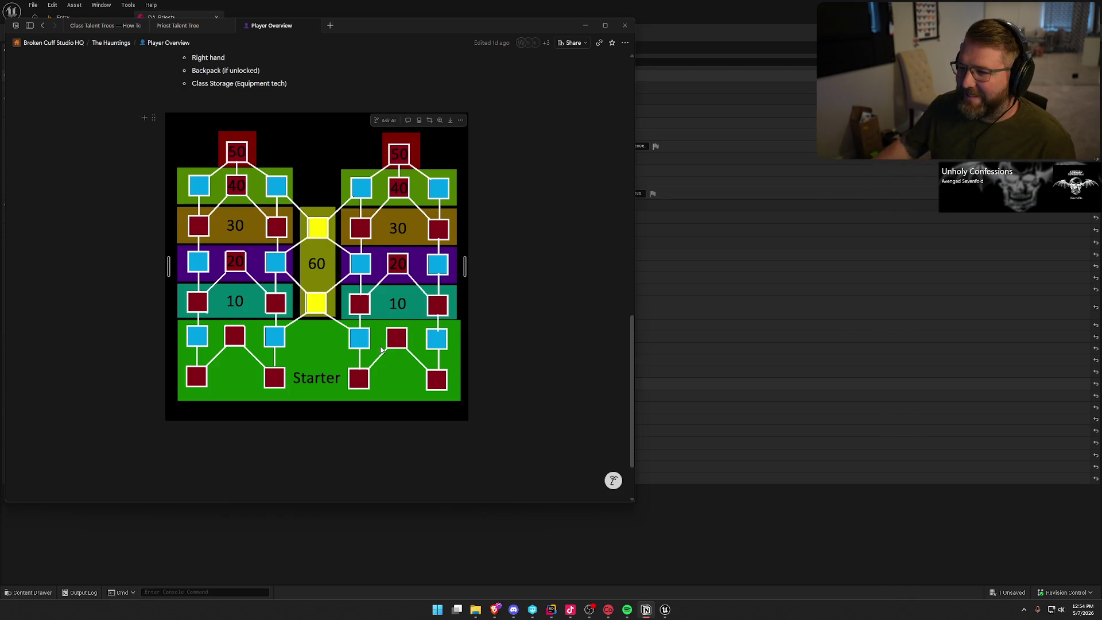
key("alt+Tab")
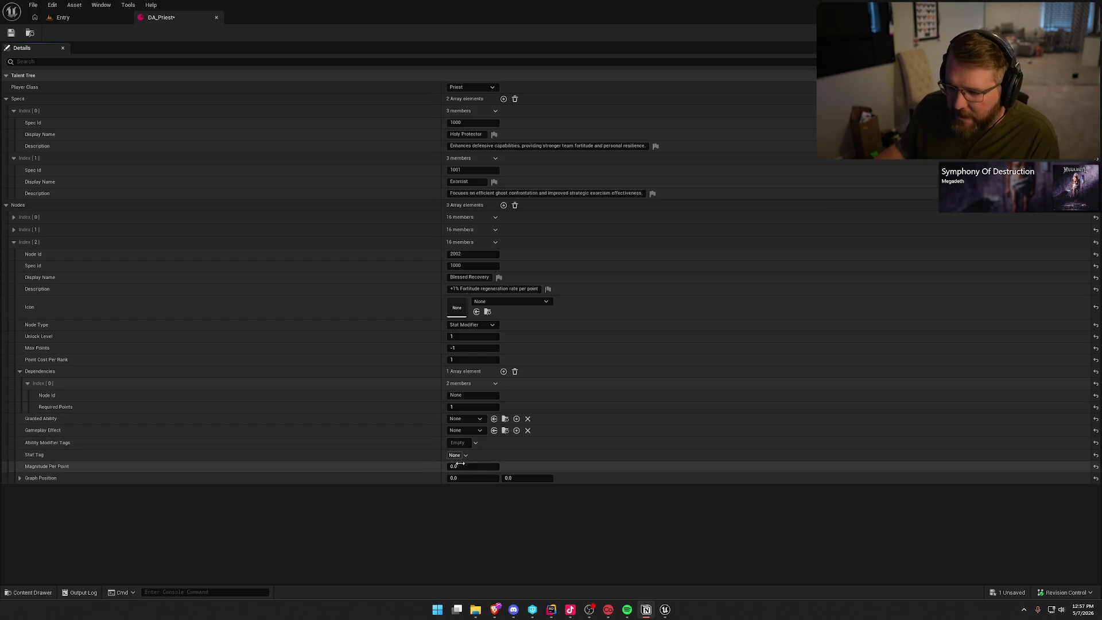
Open the Ability Modifier Tags choices on the Blessed Recovery node
left_click(457, 443)
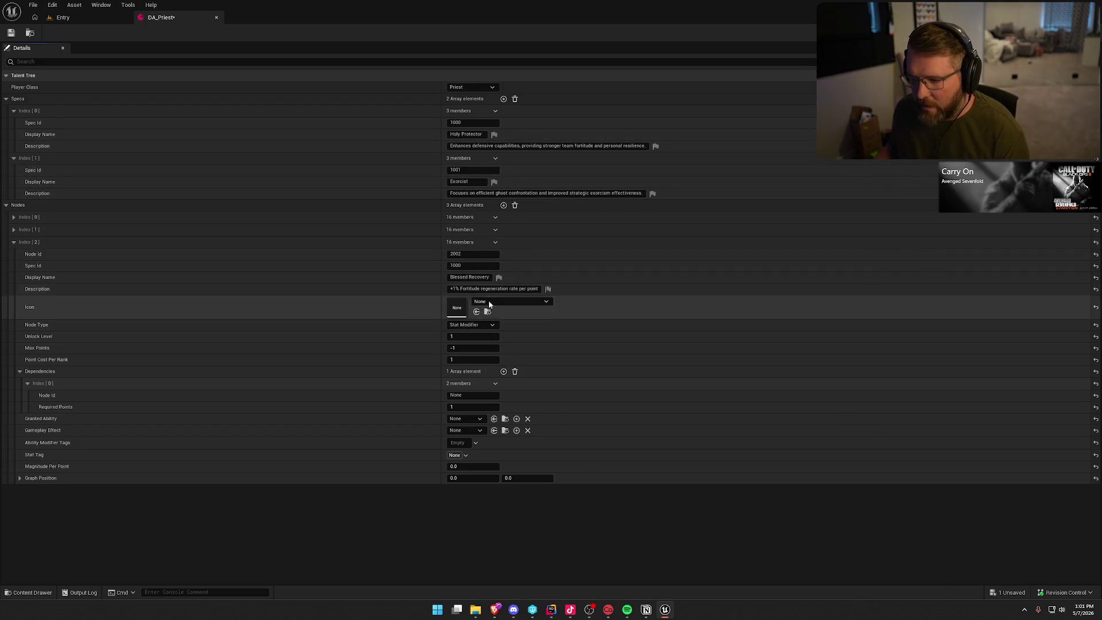
Set Blessed Recovery's dependency to node 2000 with a magnitude per point of 1.0
left_click(471, 396)
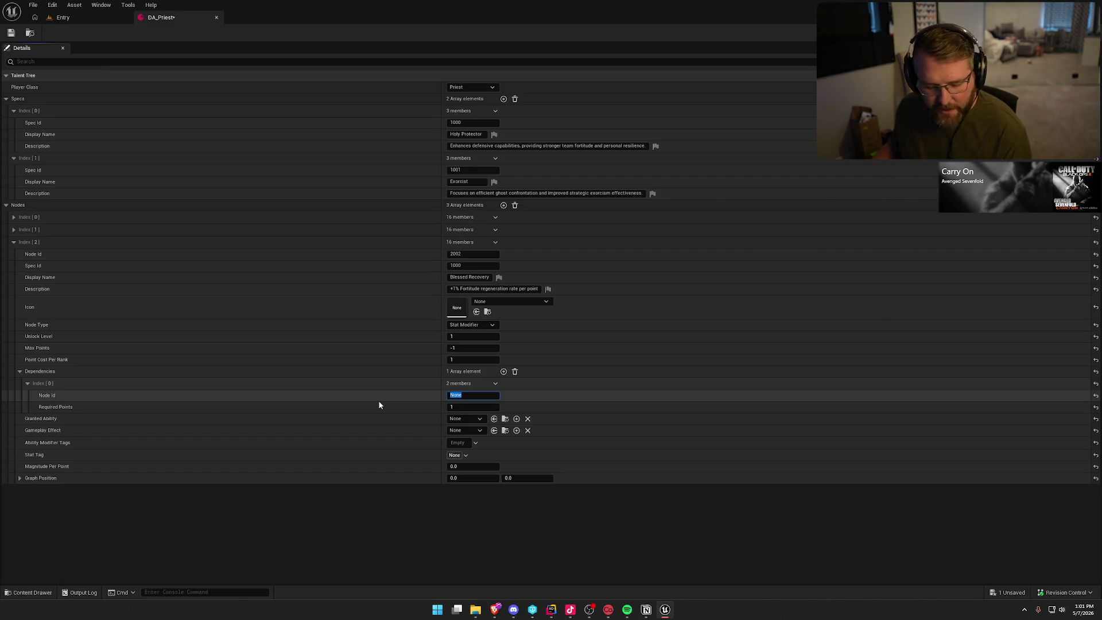
type("2000")
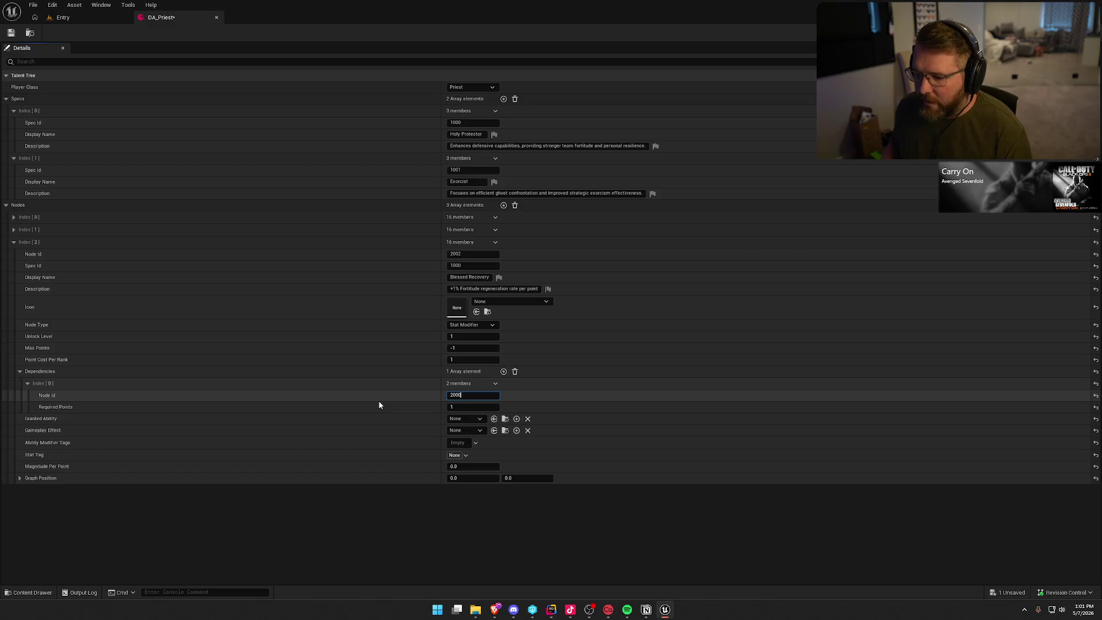
key("Return")
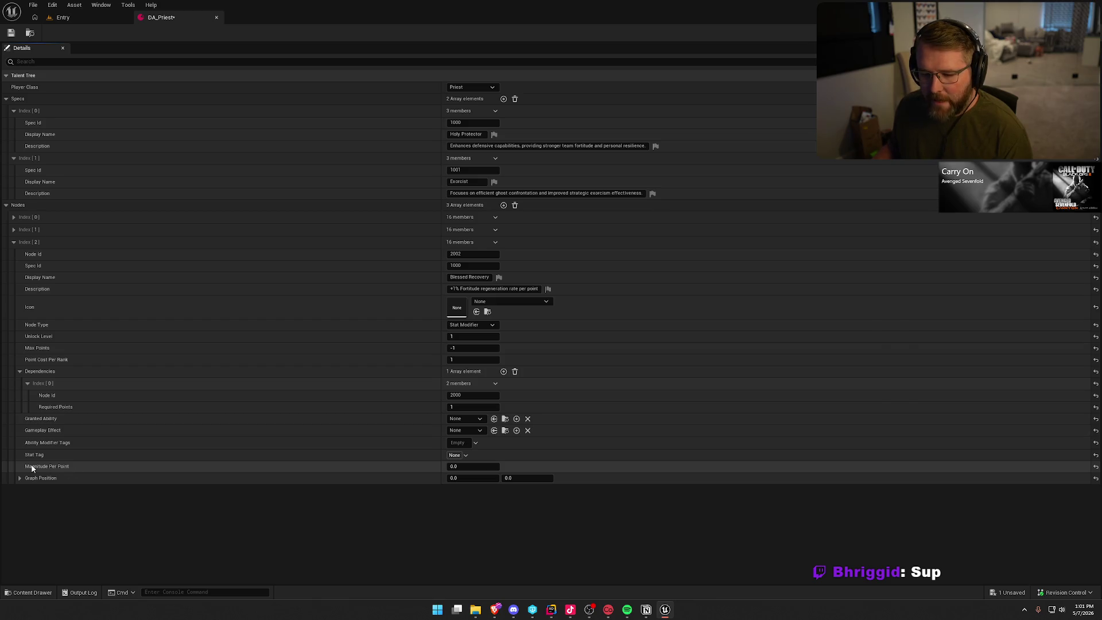
left_click(468, 467)
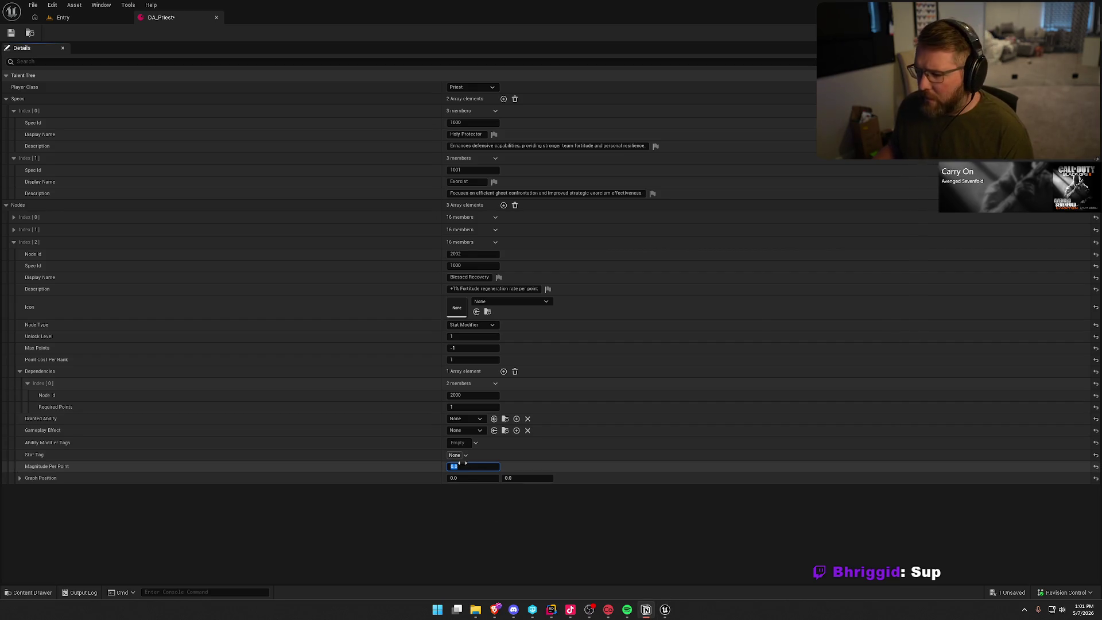
type("1")
key("Return")
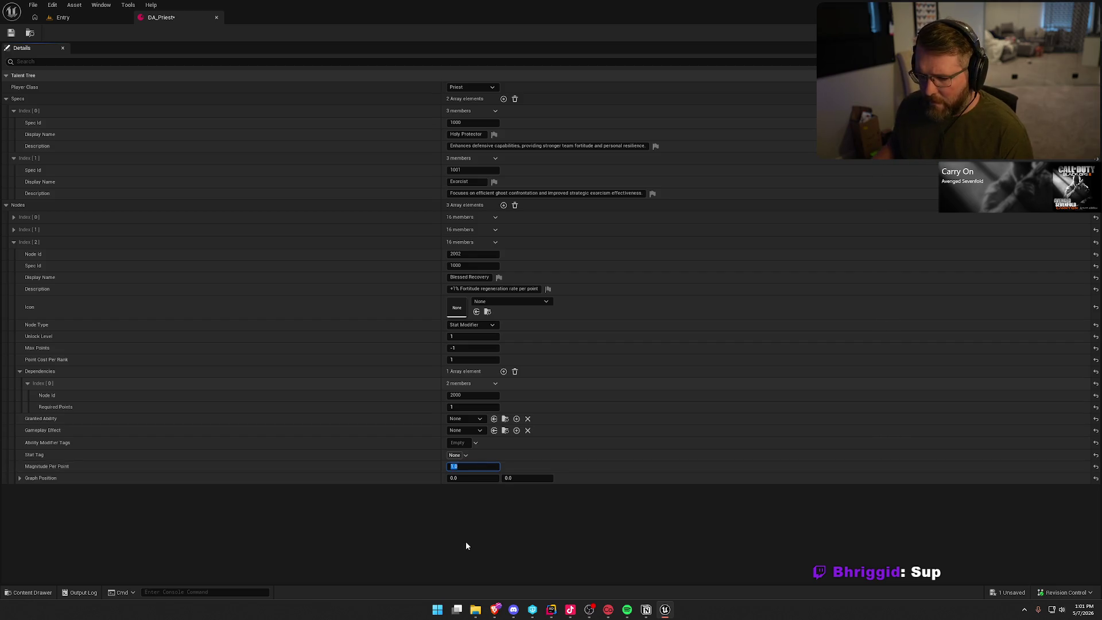
left_click(466, 542)
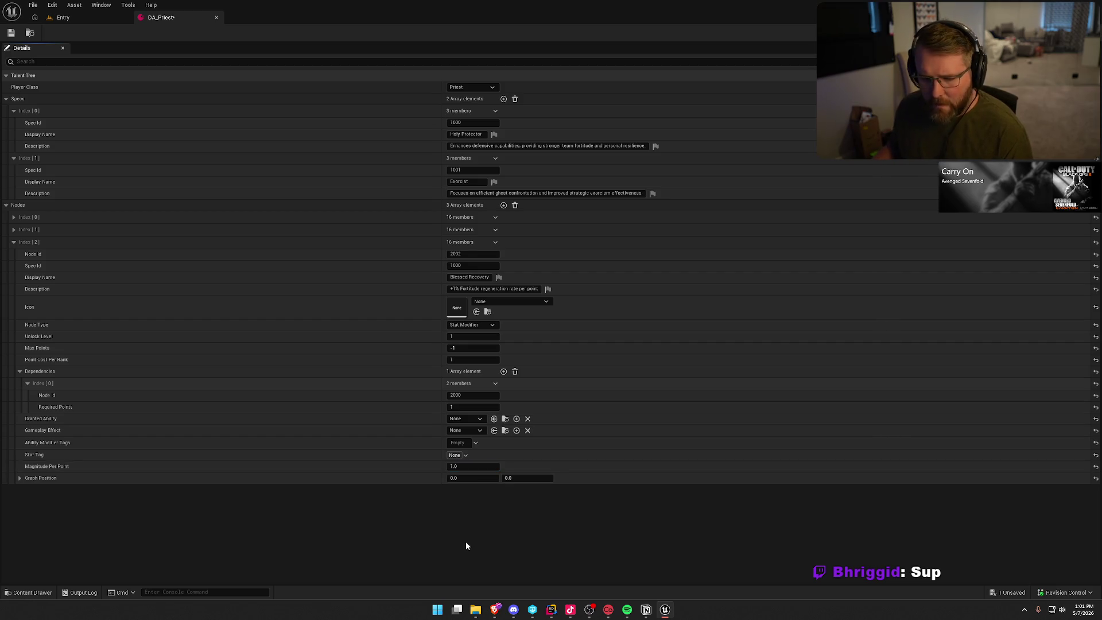
Place Blessed Recovery at graph position 1.0, 1.0 and collapse its entry
left_click(465, 478)
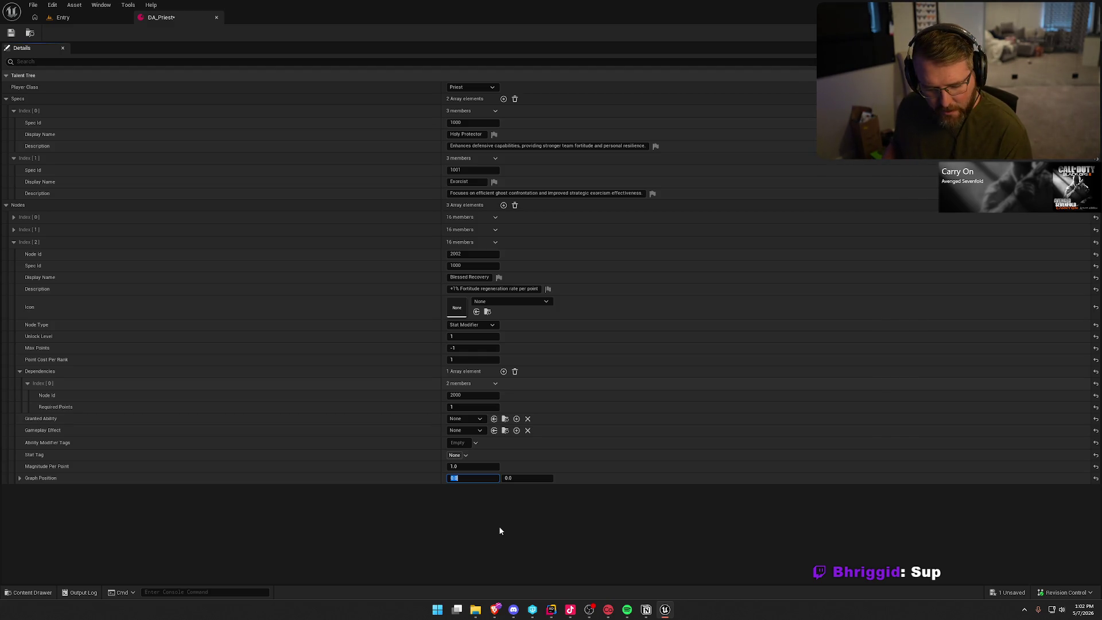
type("1")
key("Tab")
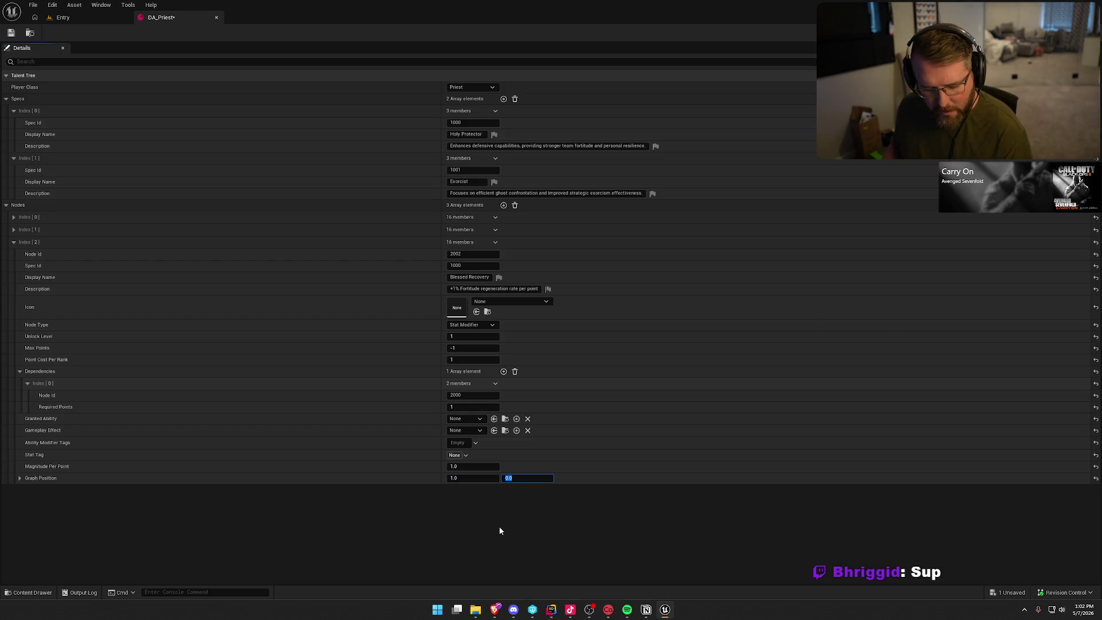
type("1")
key("Return")
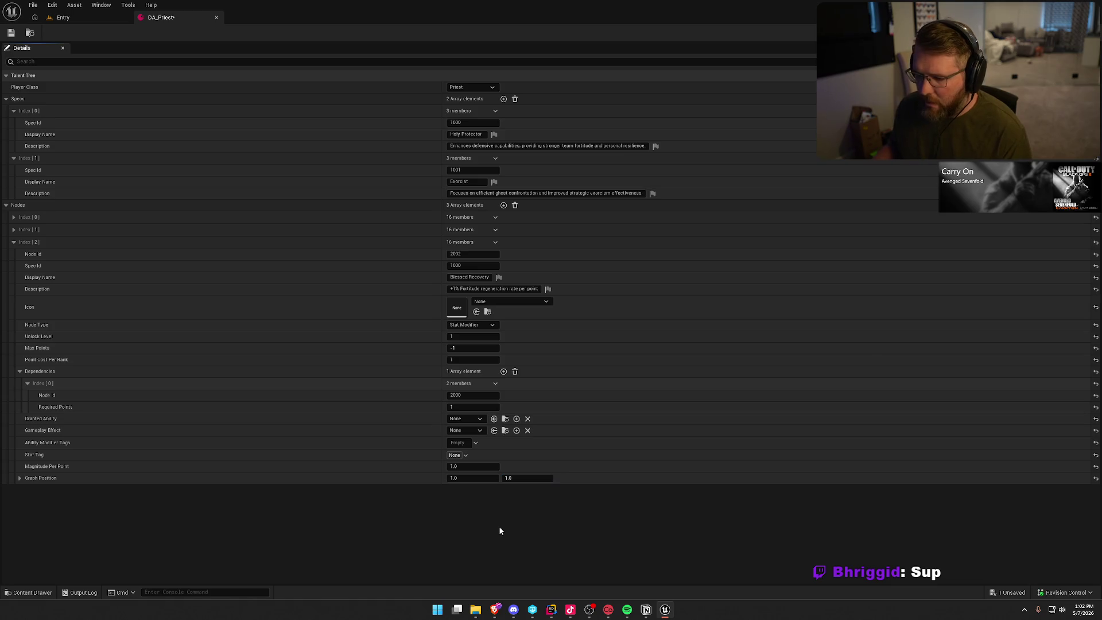
left_click(14, 242)
Add a fourth node with Node Id 2003 and Spec Id 1000
left_click(504, 205)
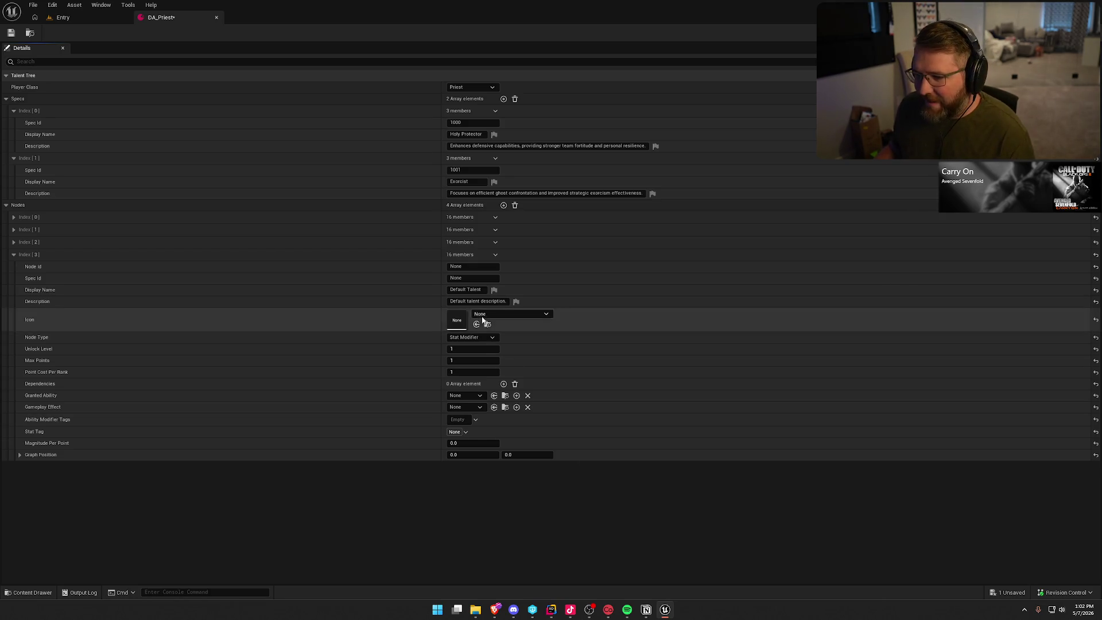
left_click(467, 267)
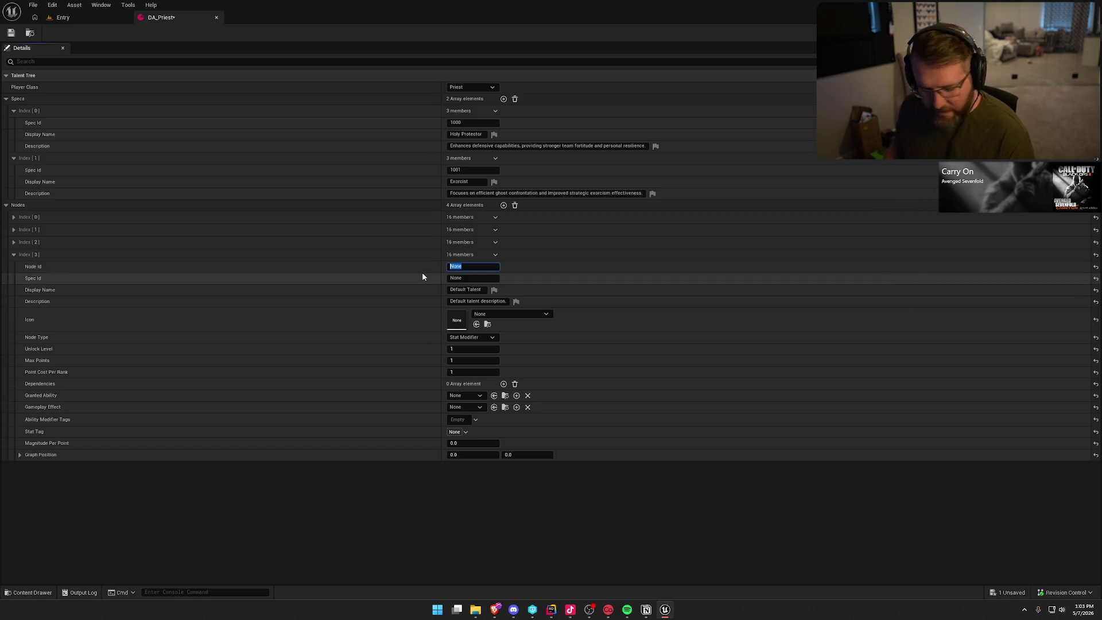
type("2003")
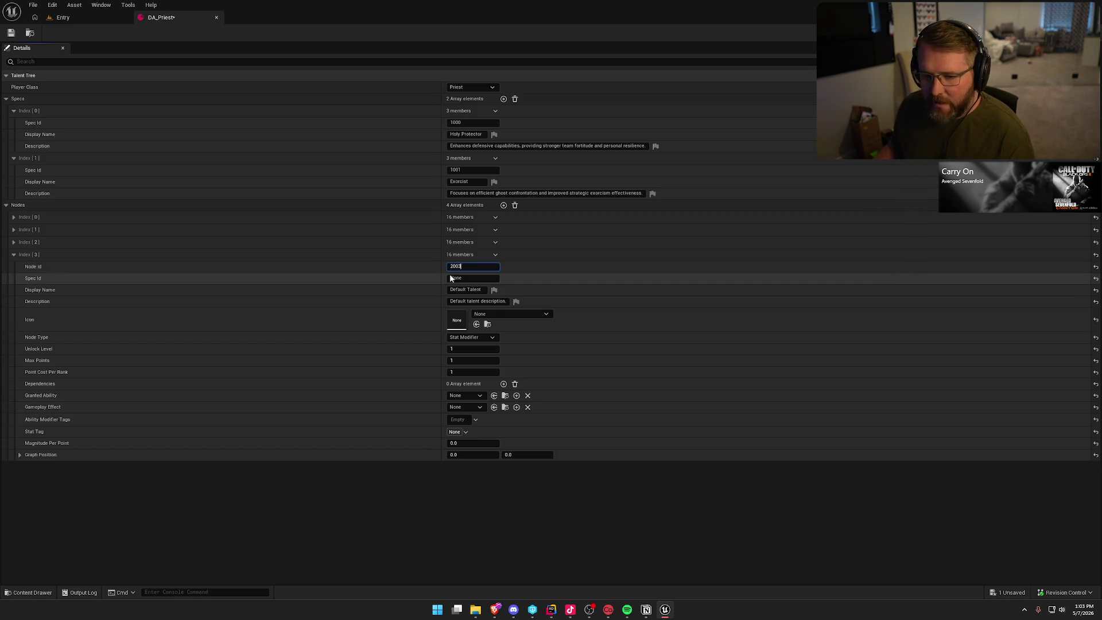
left_click(450, 277)
type("1000")
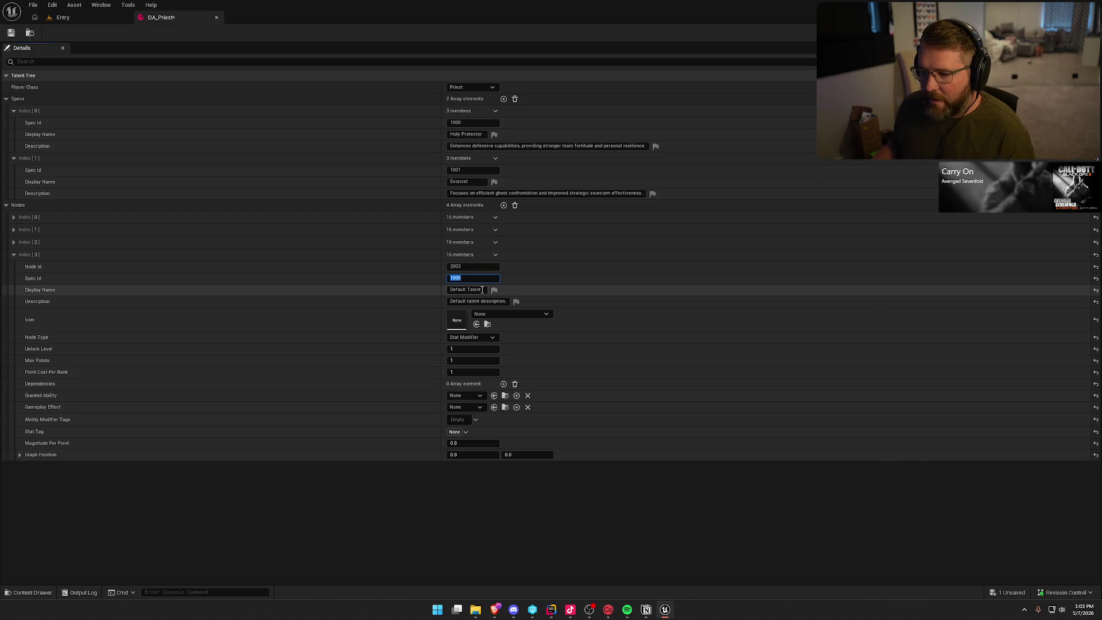
key("Tab")
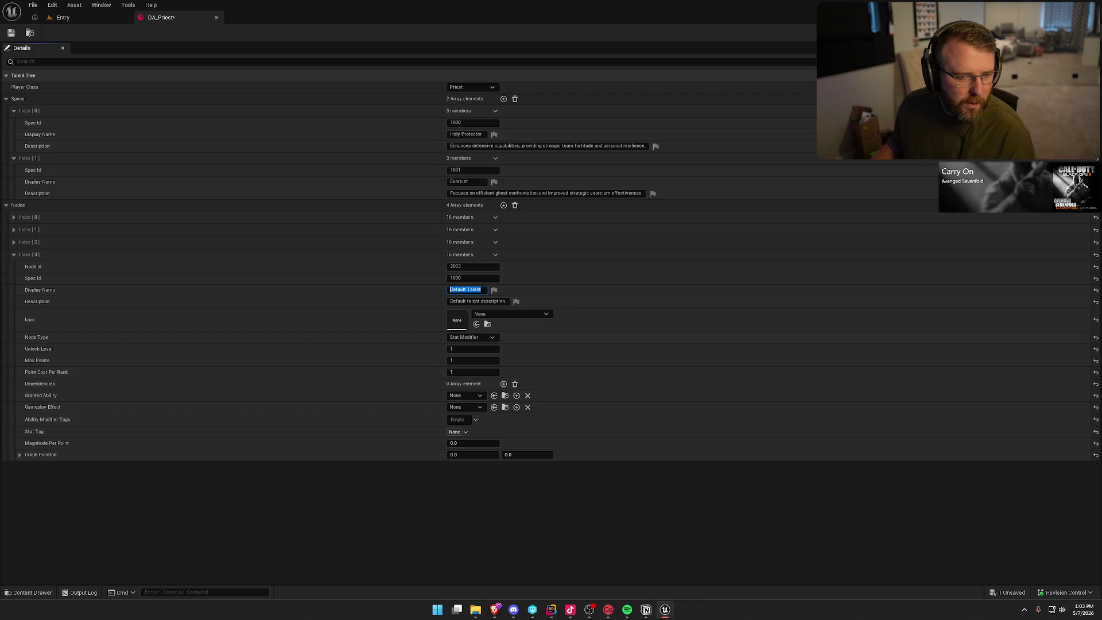
Name the node Ward of Protection and paste its Fortitude-drain description from the Notion notes
key("alt+Tab")
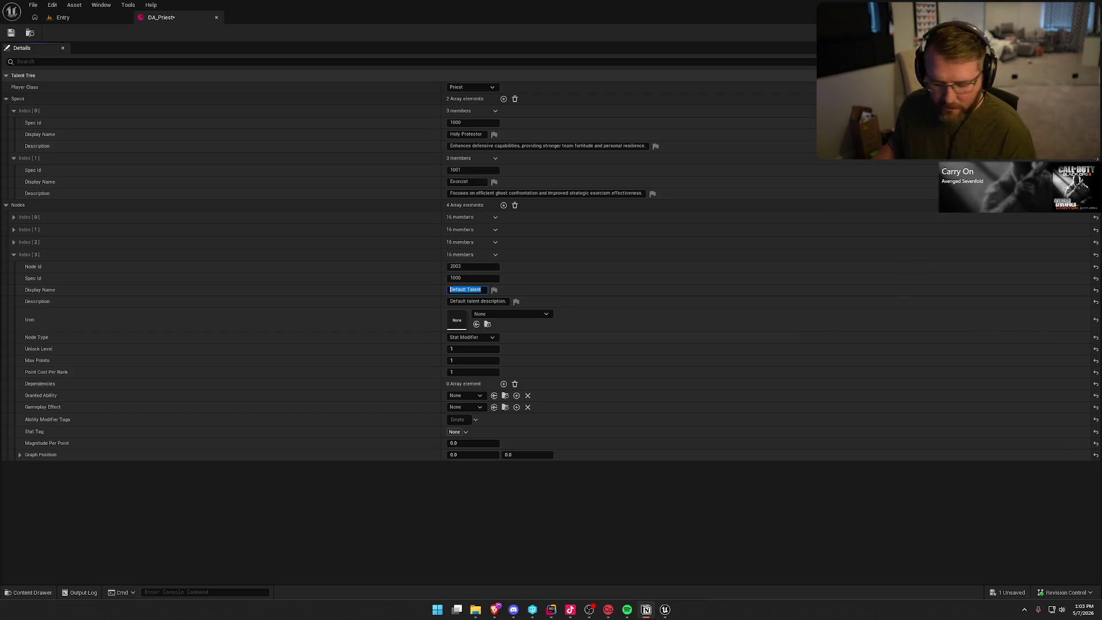
left_click(483, 291)
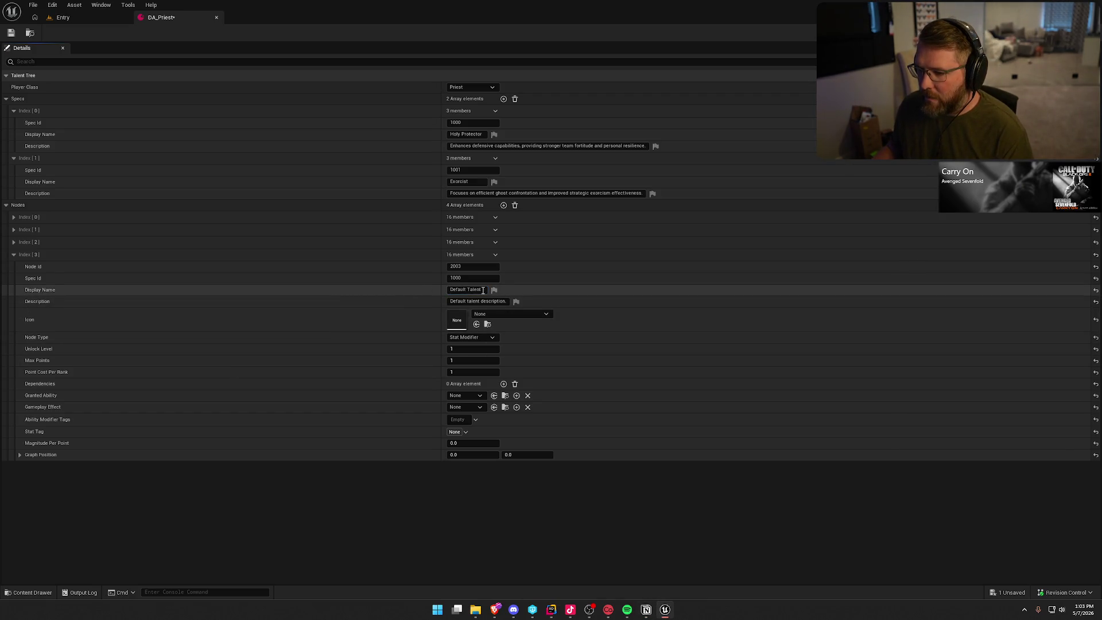
key("ctrl+a")
type("Ward of Protection")
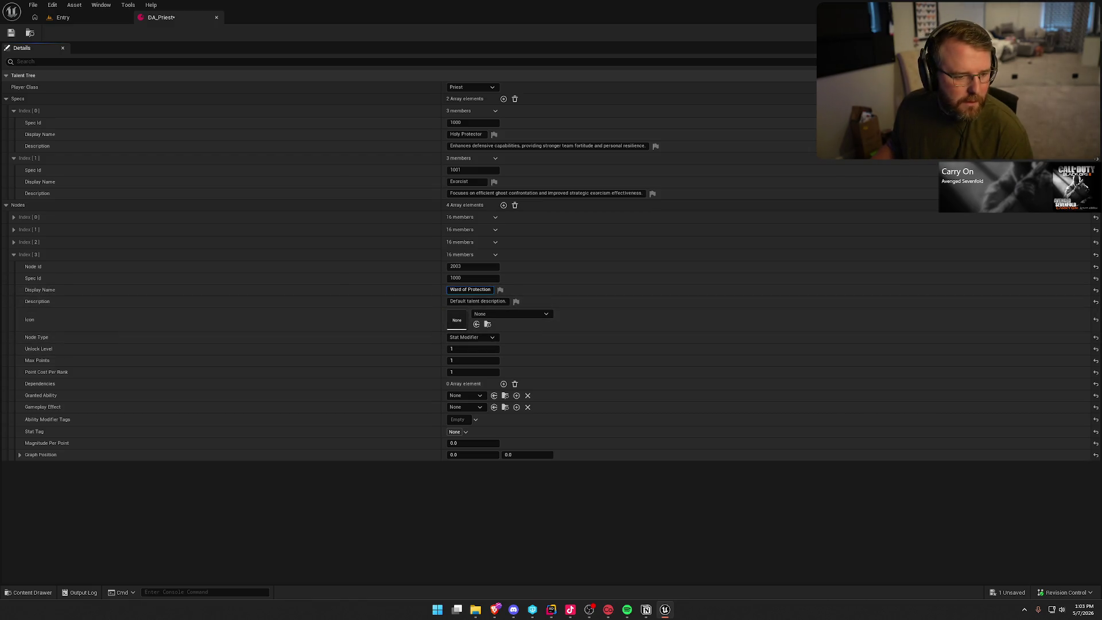
key("alt+Tab")
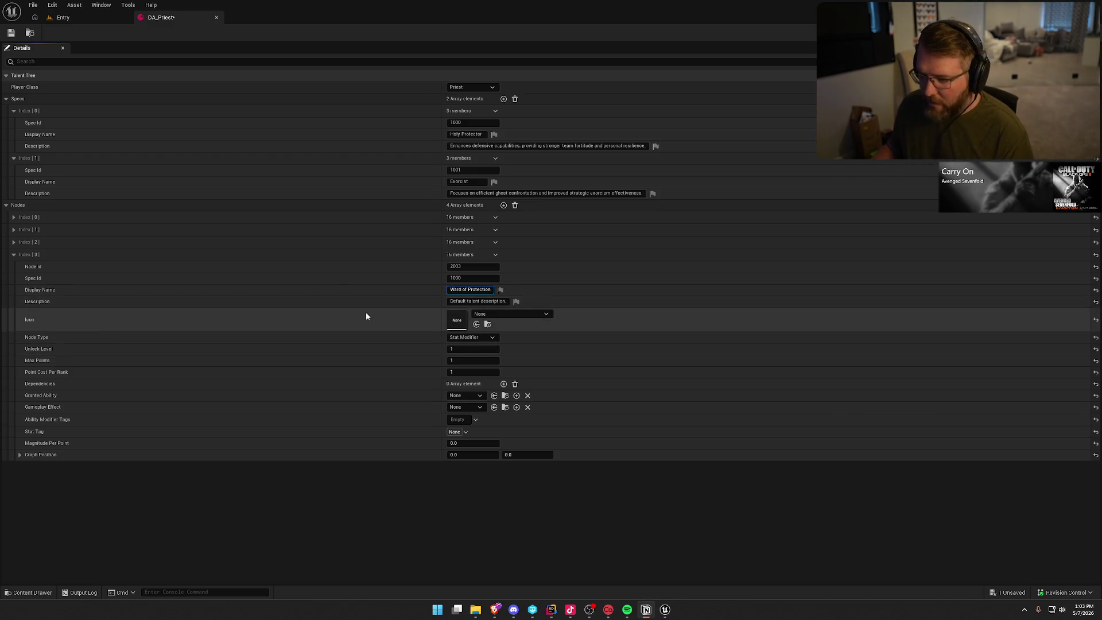
key("Tab")
type("Nearby allies take 50% less Fortitude drain for 5 seconds after Blessing is used.")
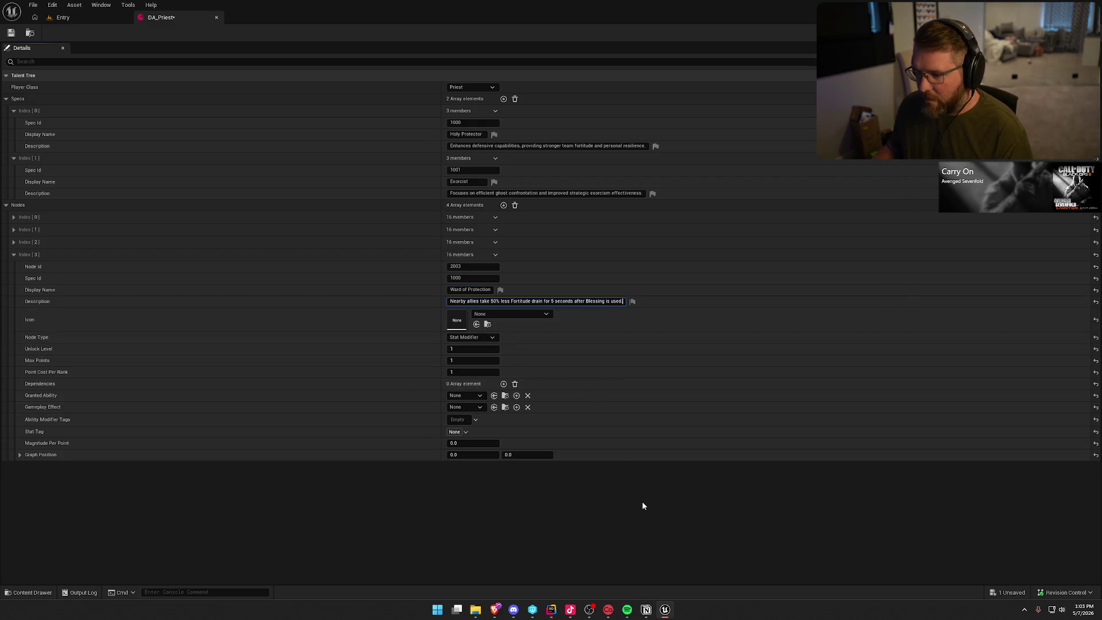
key("Return")
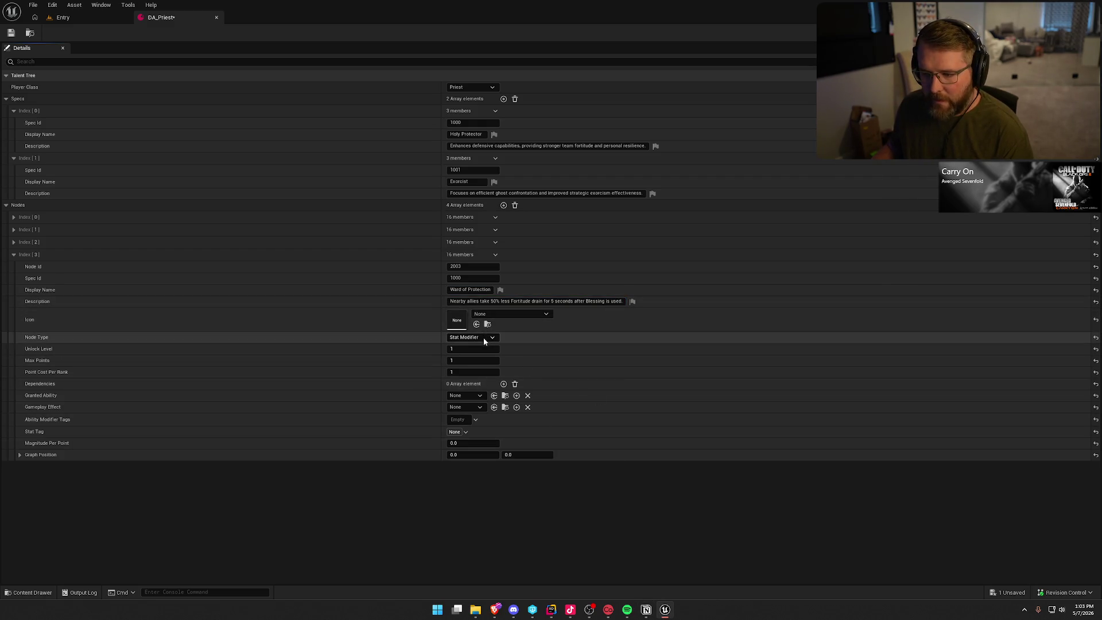
Make the node an Ability Modifier and add one dependency entry
left_click(484, 338)
left_click(481, 347)
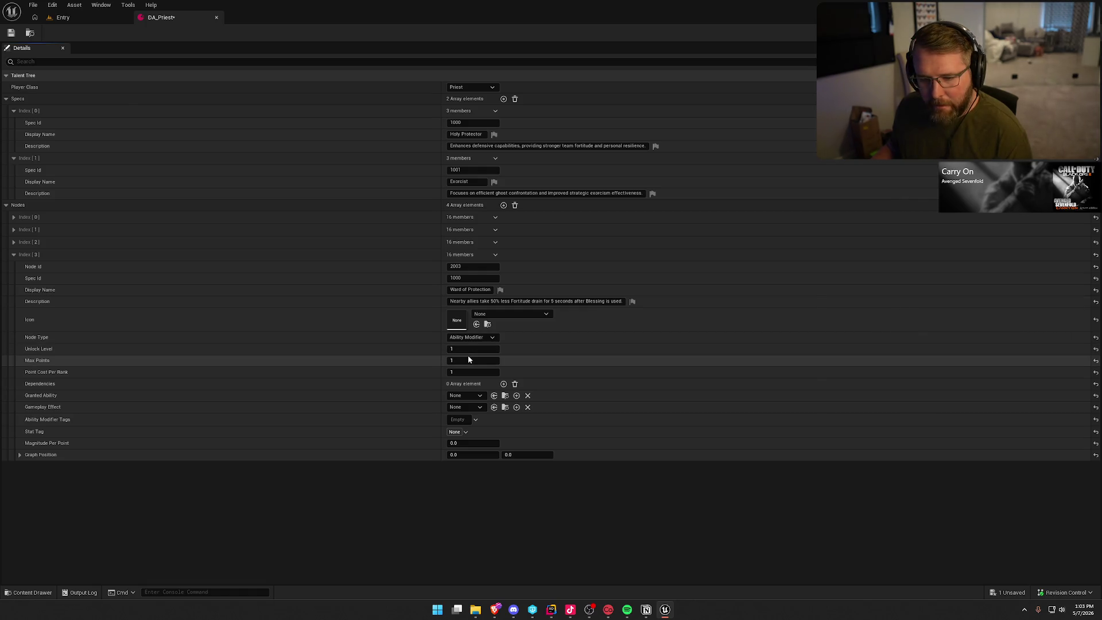
left_click(504, 384)
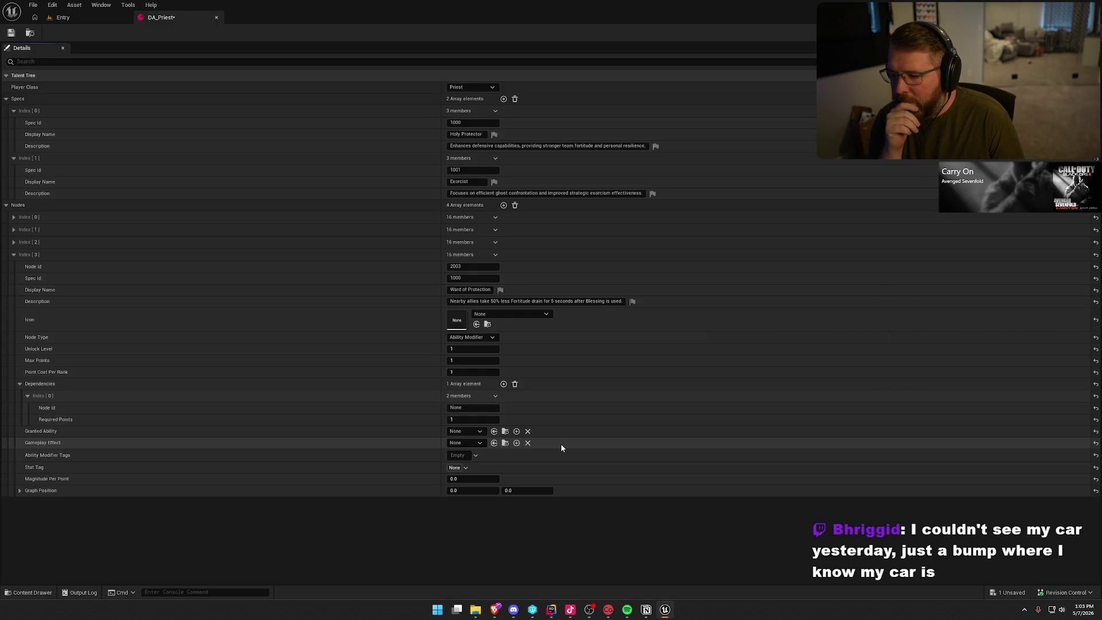
Set Ward of Protection's dependencies to nodes 2000 and 2001, then save the asset
left_click(445, 408)
type("2002")
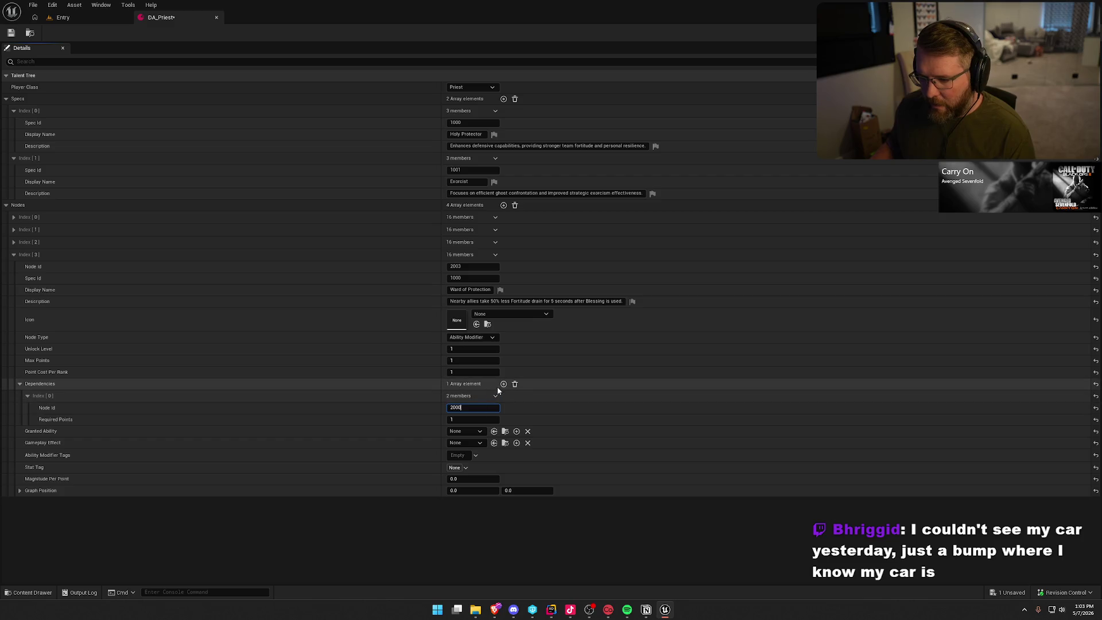
left_click(503, 383)
key("Tab")
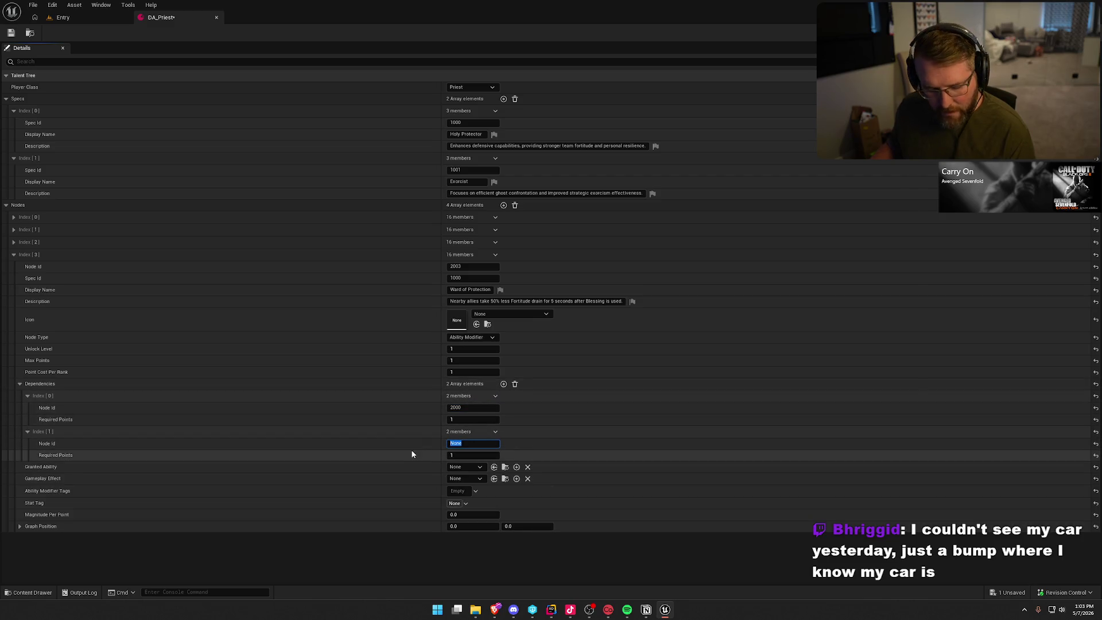
type("2001")
key("Return")
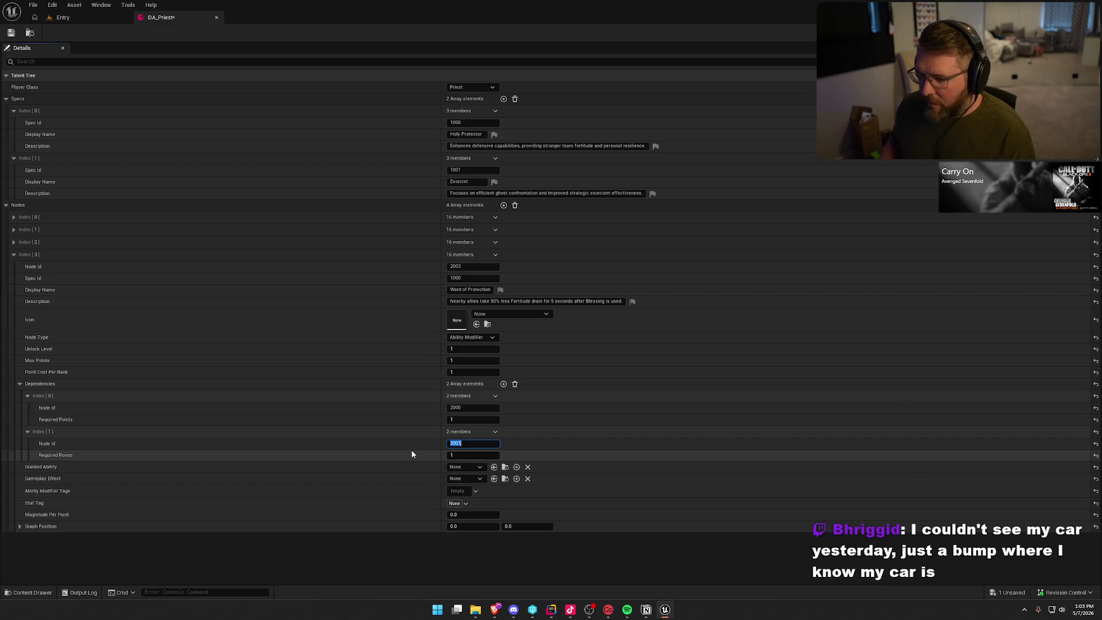
key("ctrl+s")
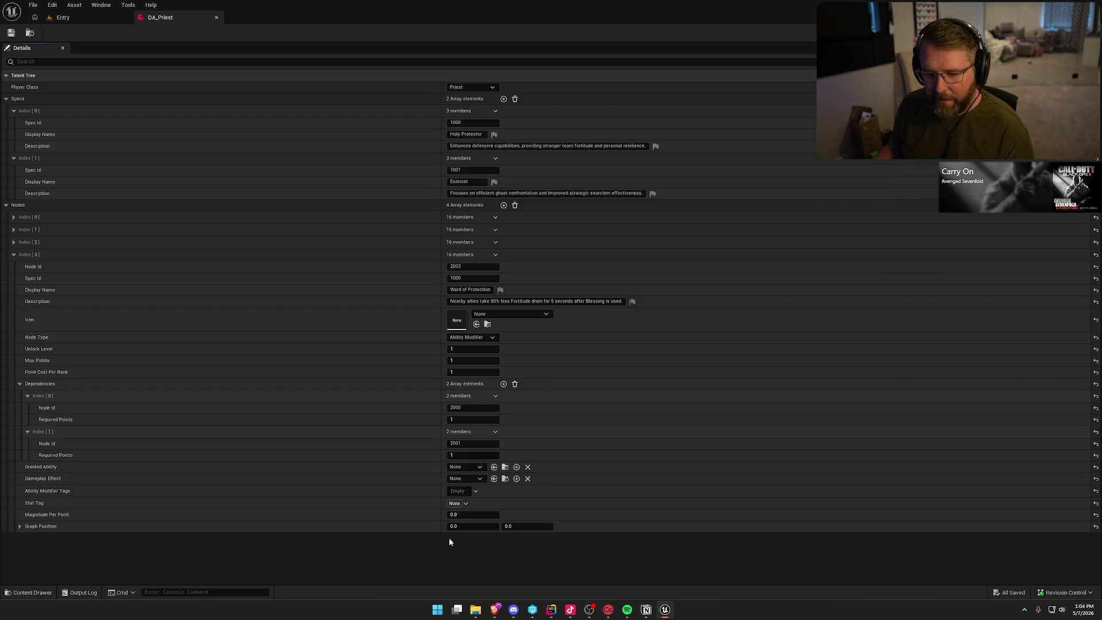
Set the graph position to 2.0, 2.0 and save DA_Priest
left_click(459, 526)
type("3")
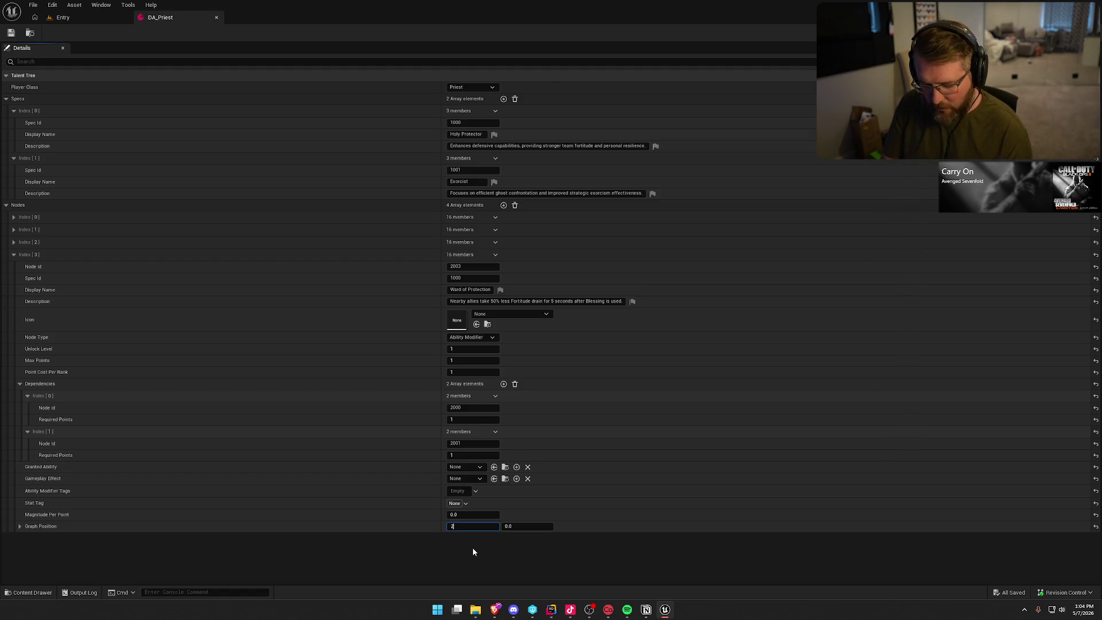
key("Tab")
type("2")
key("Return")
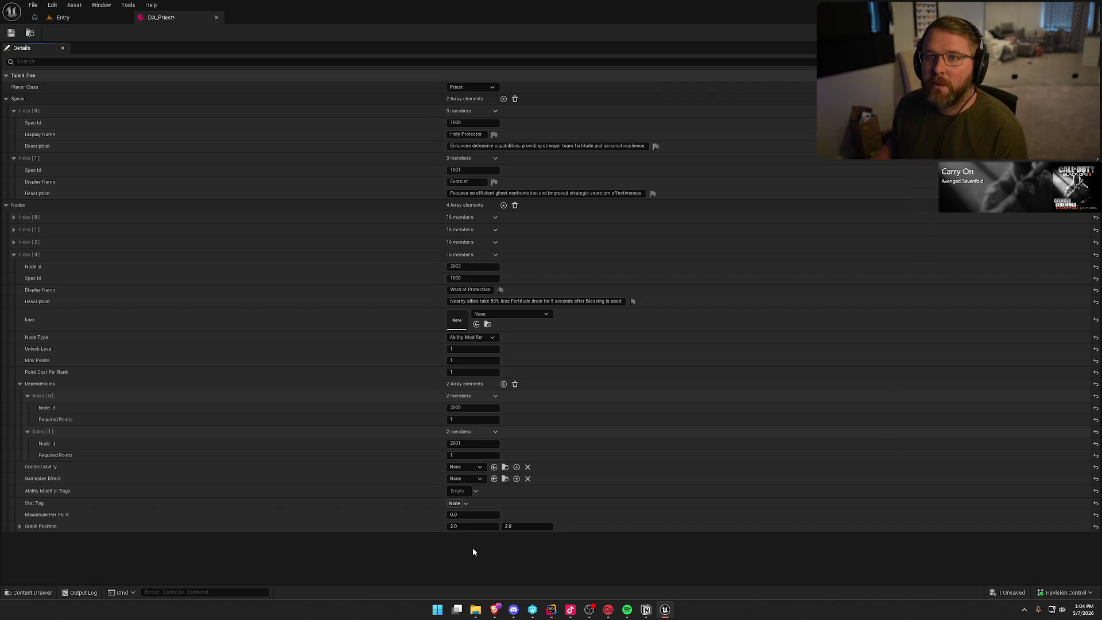
left_click(11, 34)
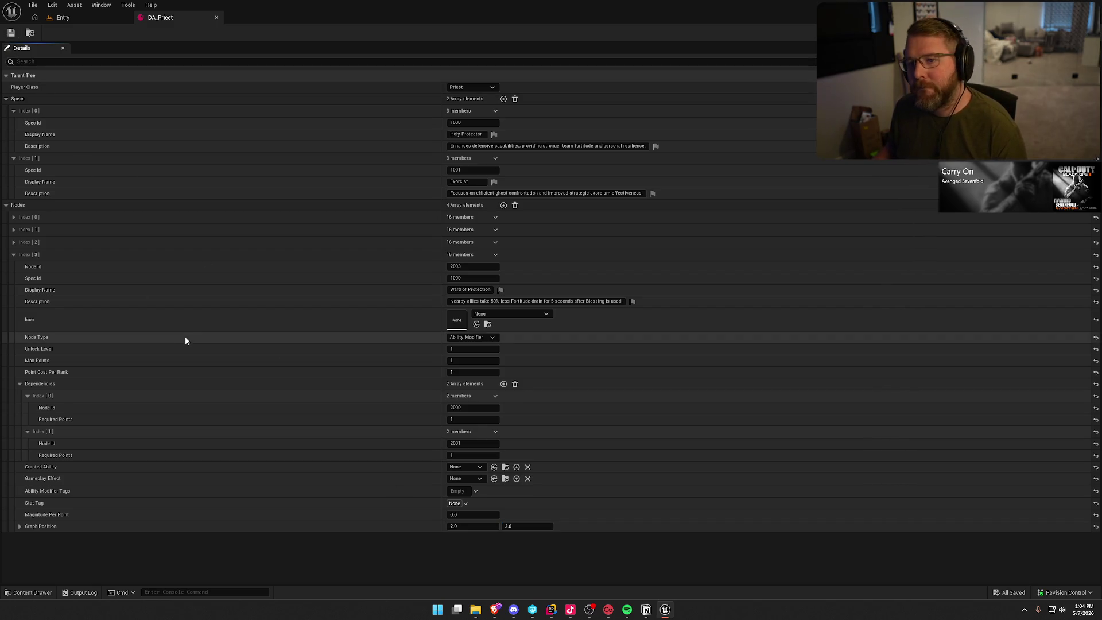
Collapse the fourth node and add a fifth with Node Id 2004 and Spec Id 1000
left_click(14, 254)
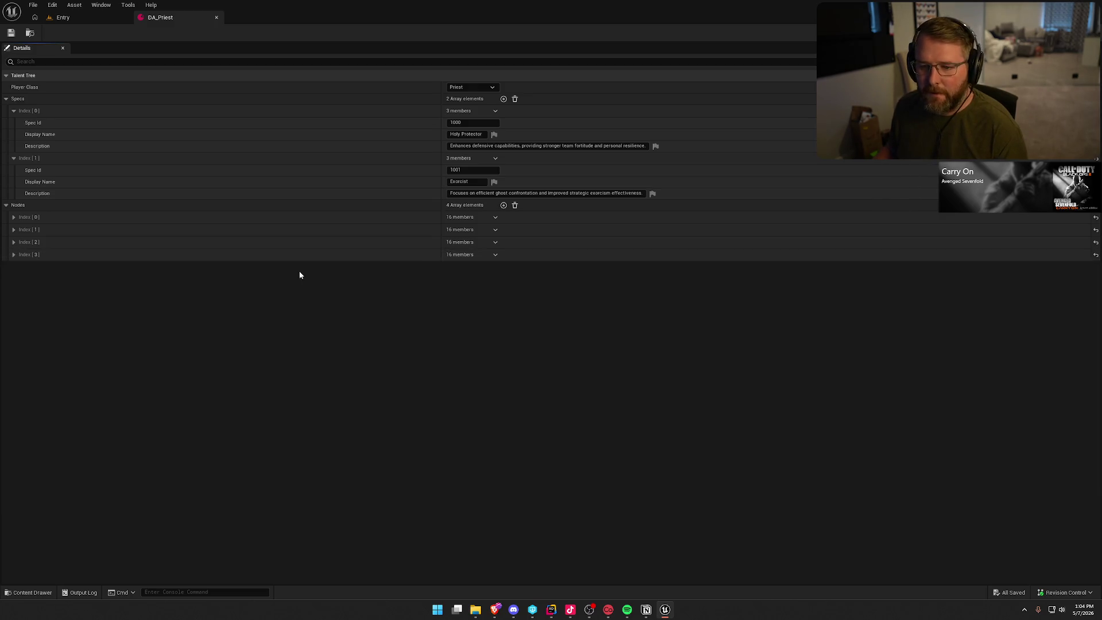
left_click(504, 205)
left_click(459, 278)
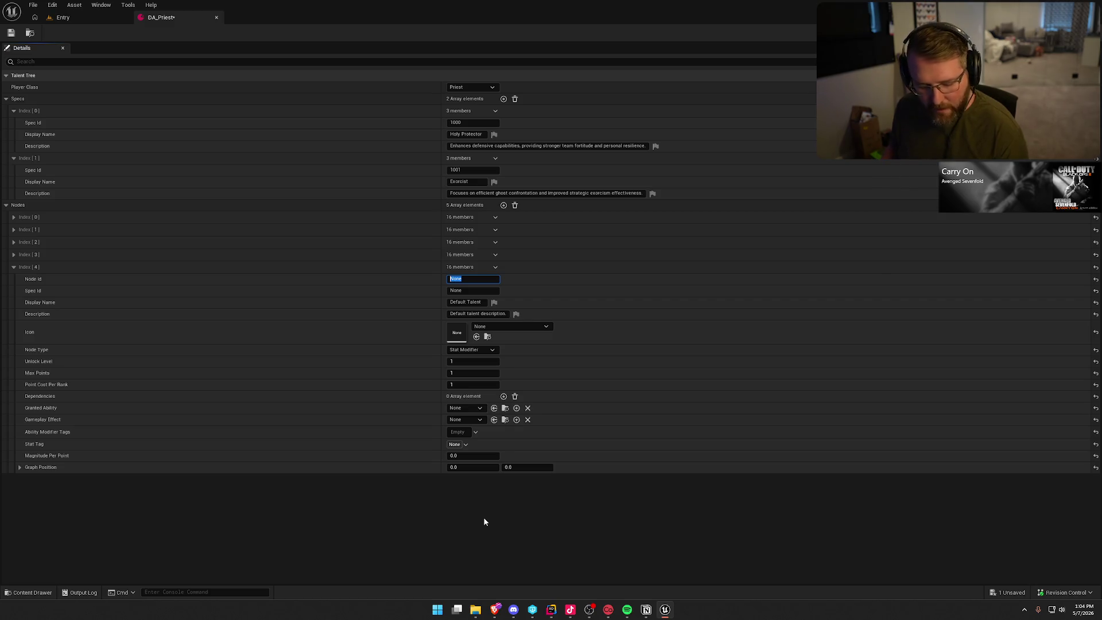
type("2004")
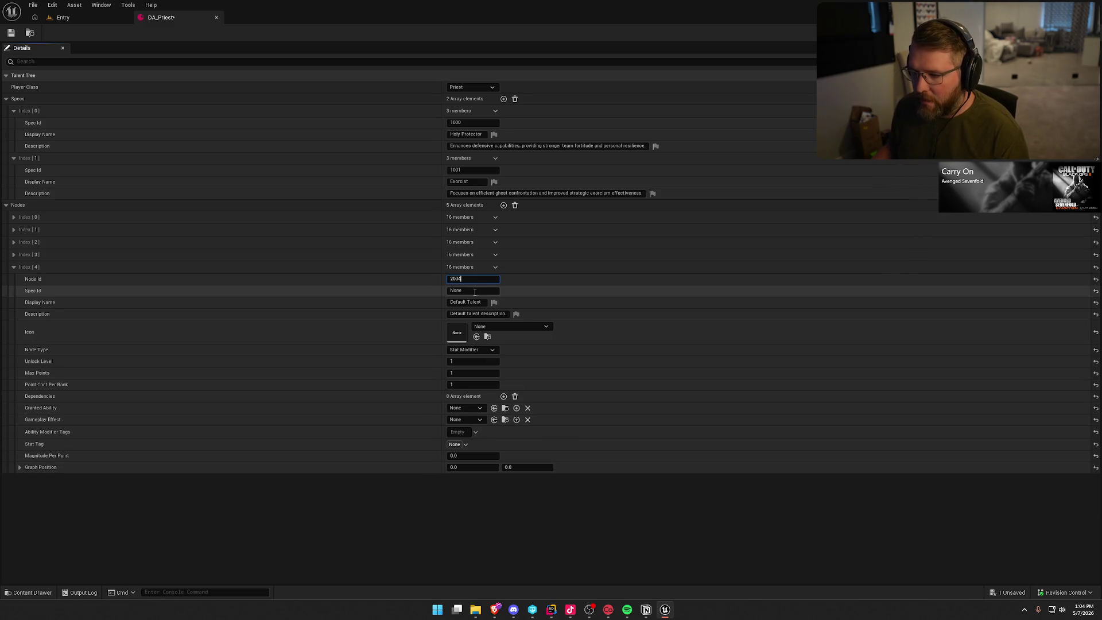
key("Tab")
type("1")
key("ctrl+a")
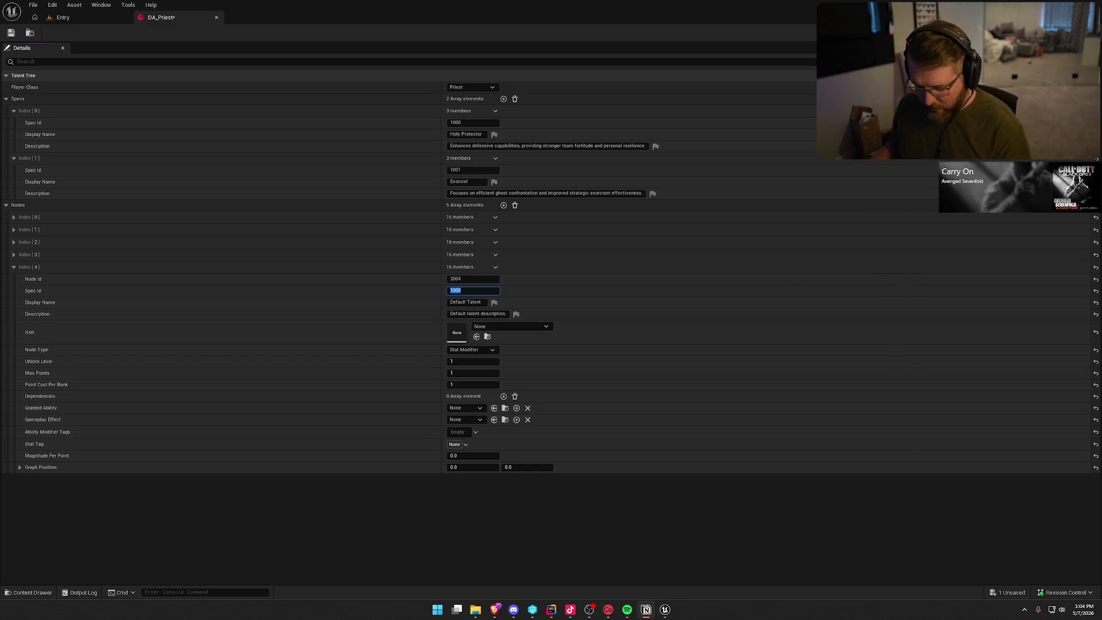
key("Return")
Name the node Spiritual Resilience and paste its Fortitude description
left_click(451, 302)
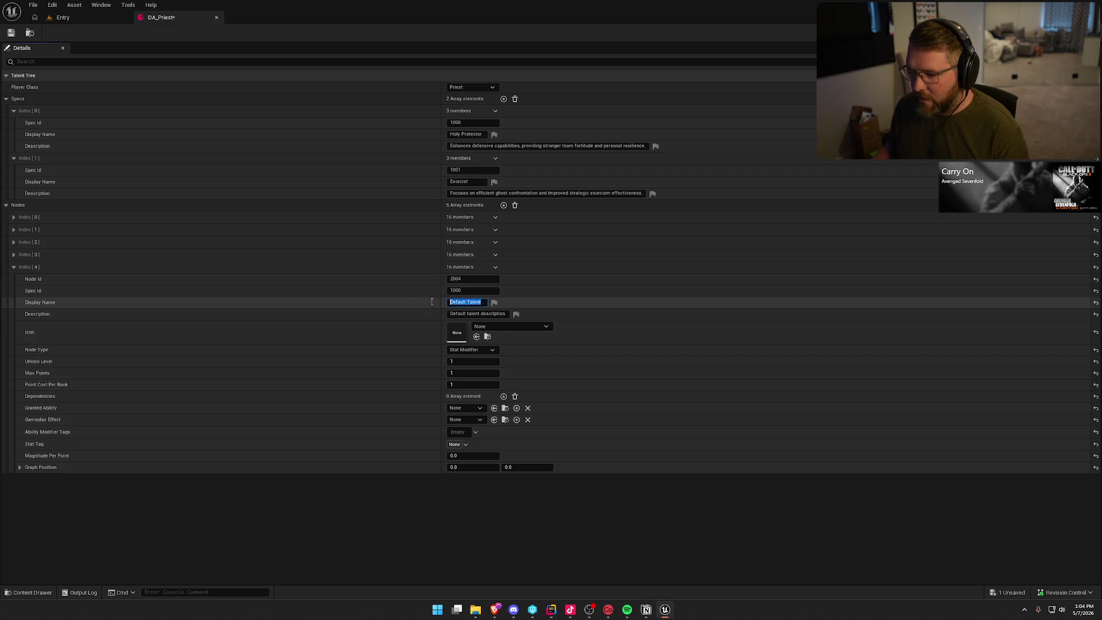
type("Spiritual Resilience")
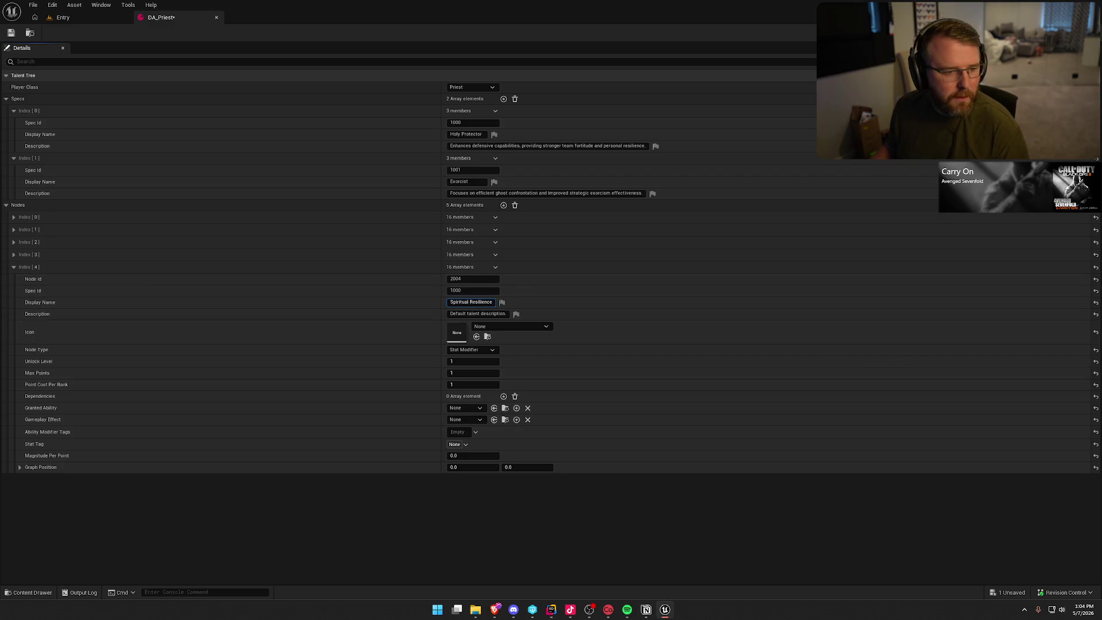
key("alt+Tab")
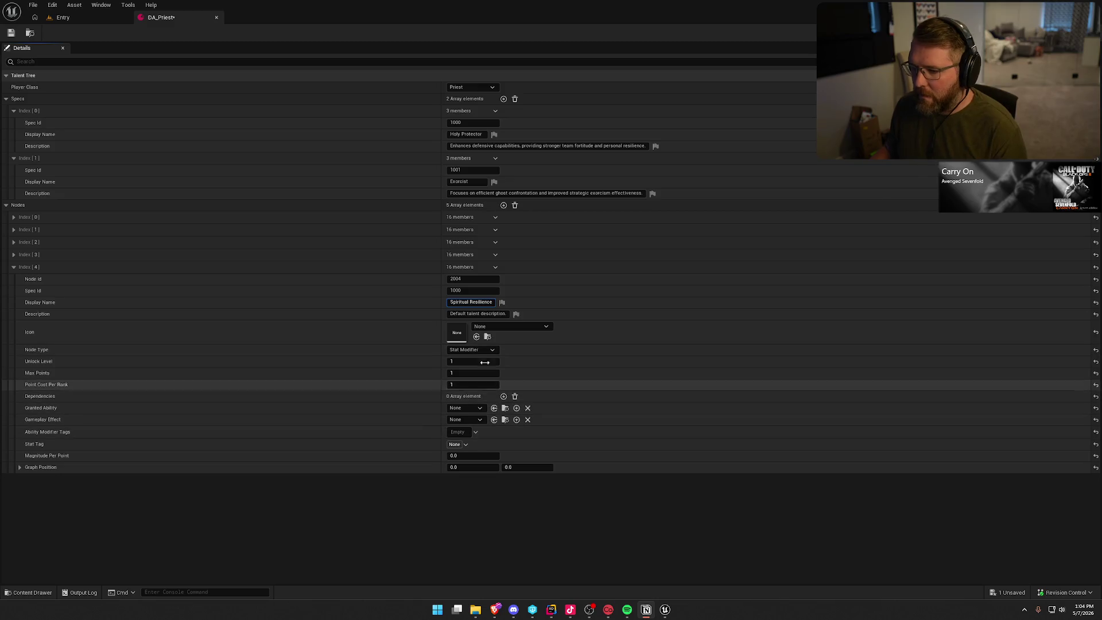
left_click(473, 314)
key("ctrl+a")
type("Ghosts drain 1% less Fortitude from the Priest per point")
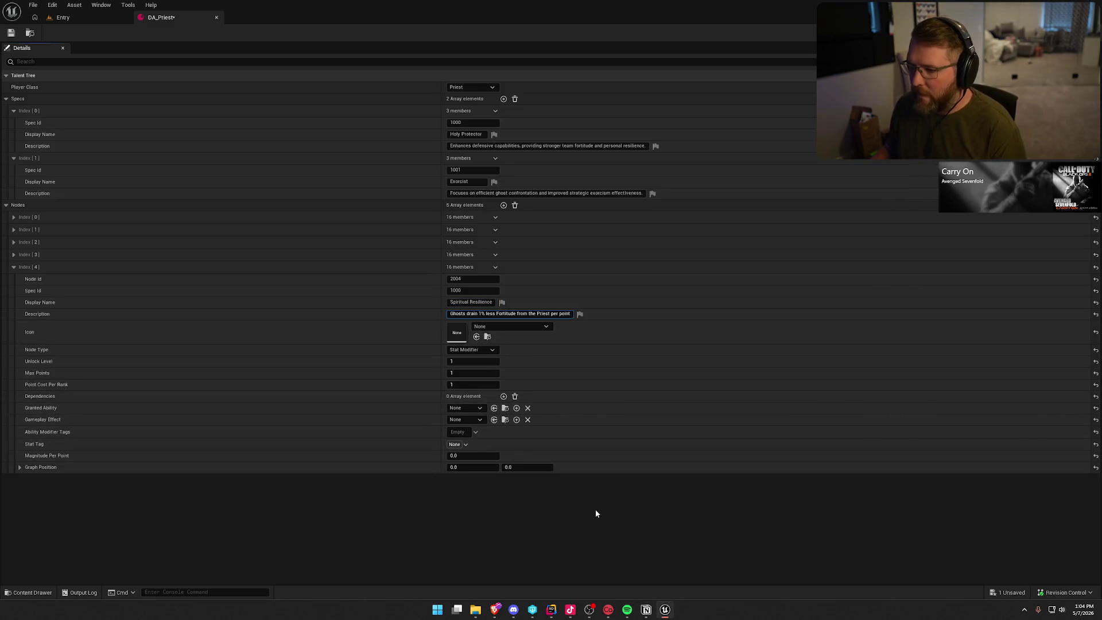
left_click(595, 509)
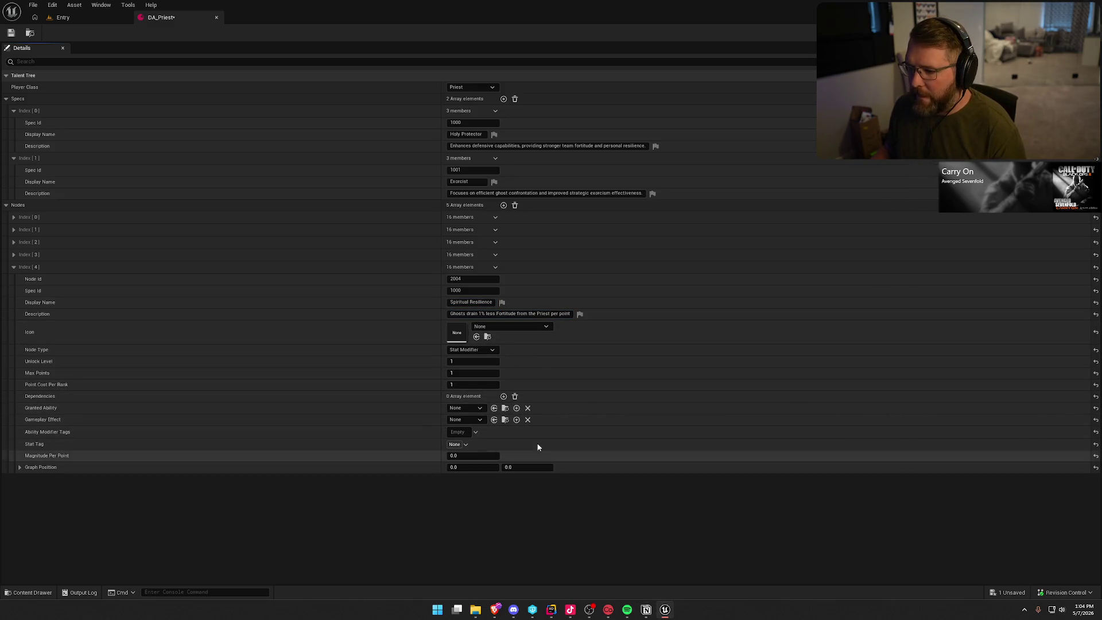
Set Max Points to -1 and add a dependency on node 2001
left_click(475, 371)
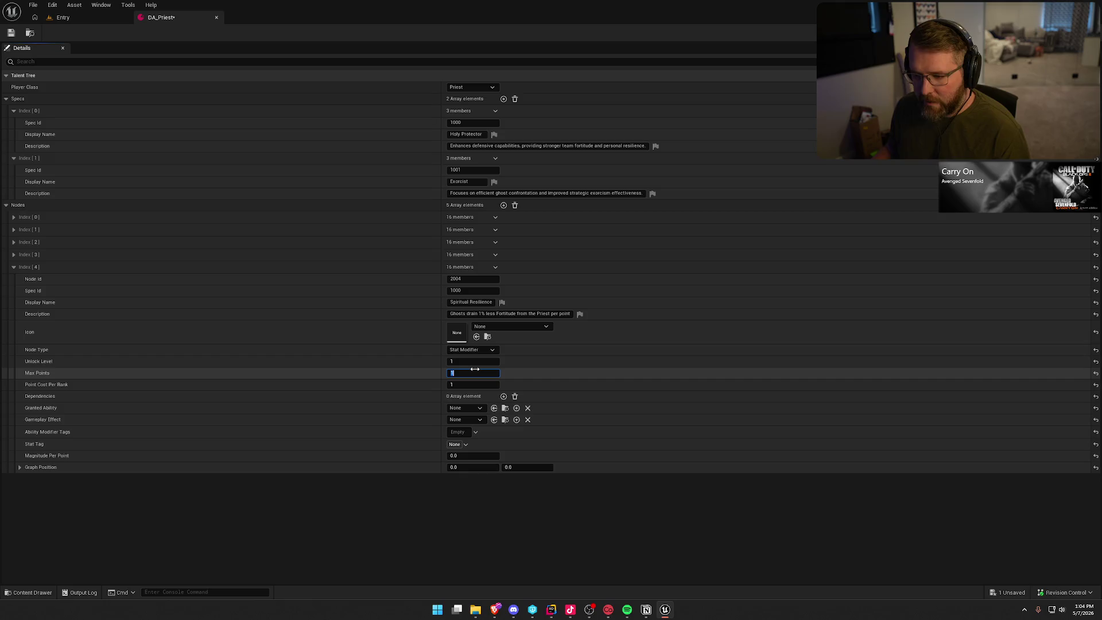
type("-1")
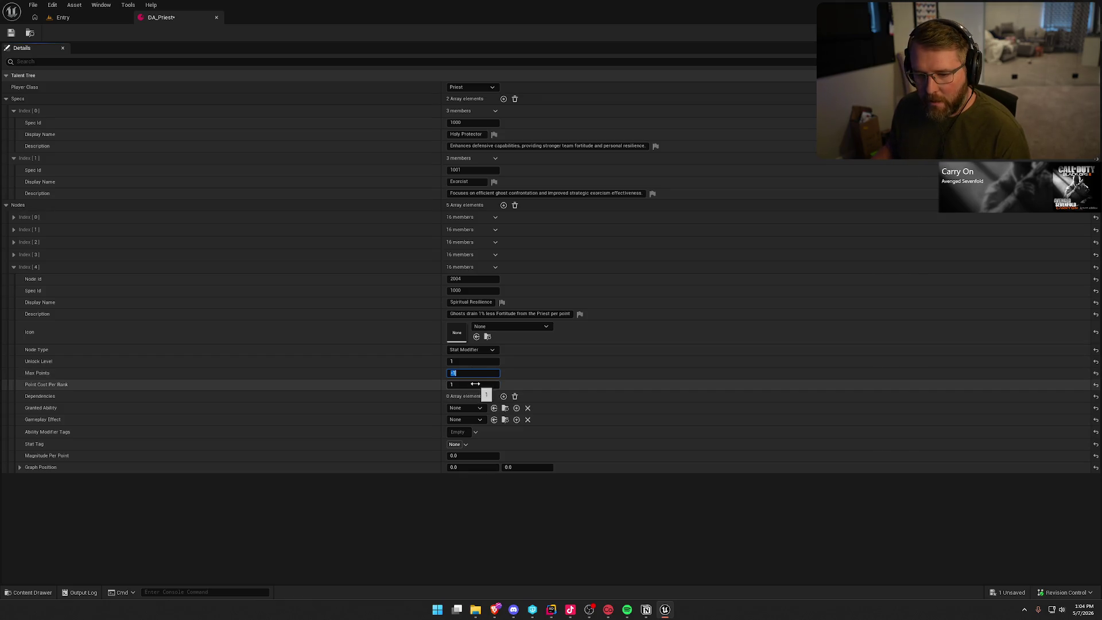
left_click(504, 396)
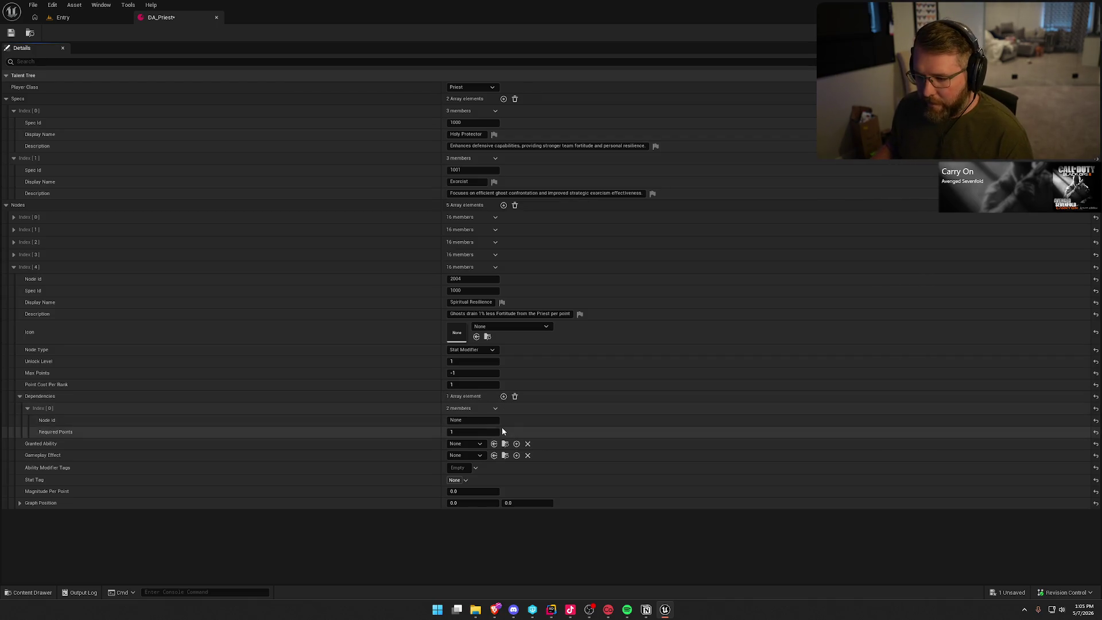
left_click(465, 419)
type("2001")
key("Return")
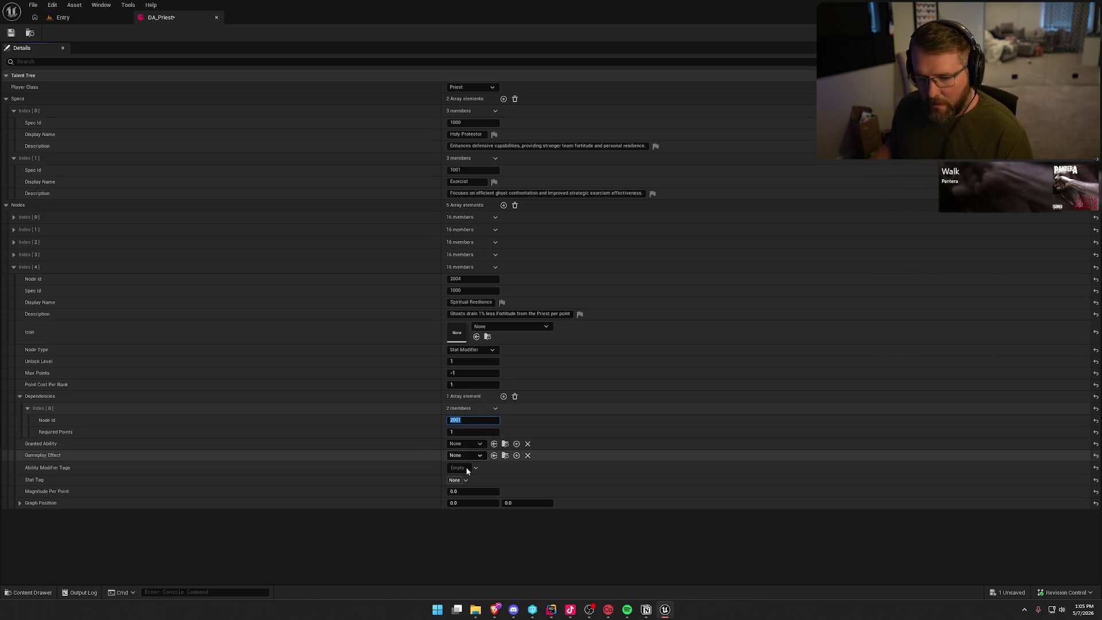
left_click(474, 518)
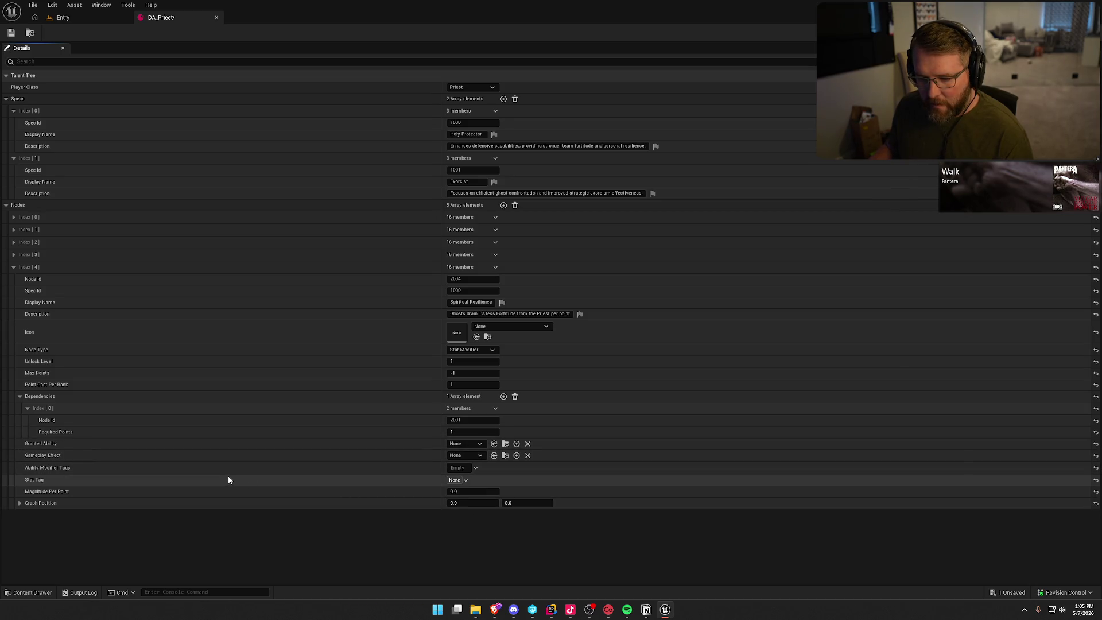
Set Magnitude Per Point to 1.0 and graph position to 3, 2, then save
left_click(469, 491)
type("1")
key("Return")
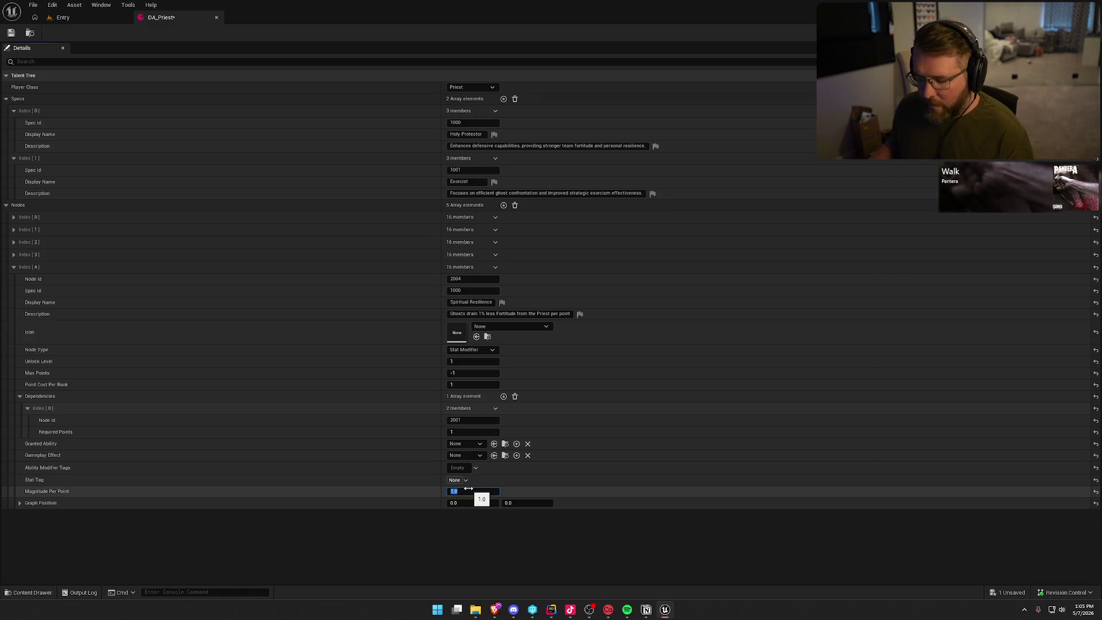
left_click(468, 503)
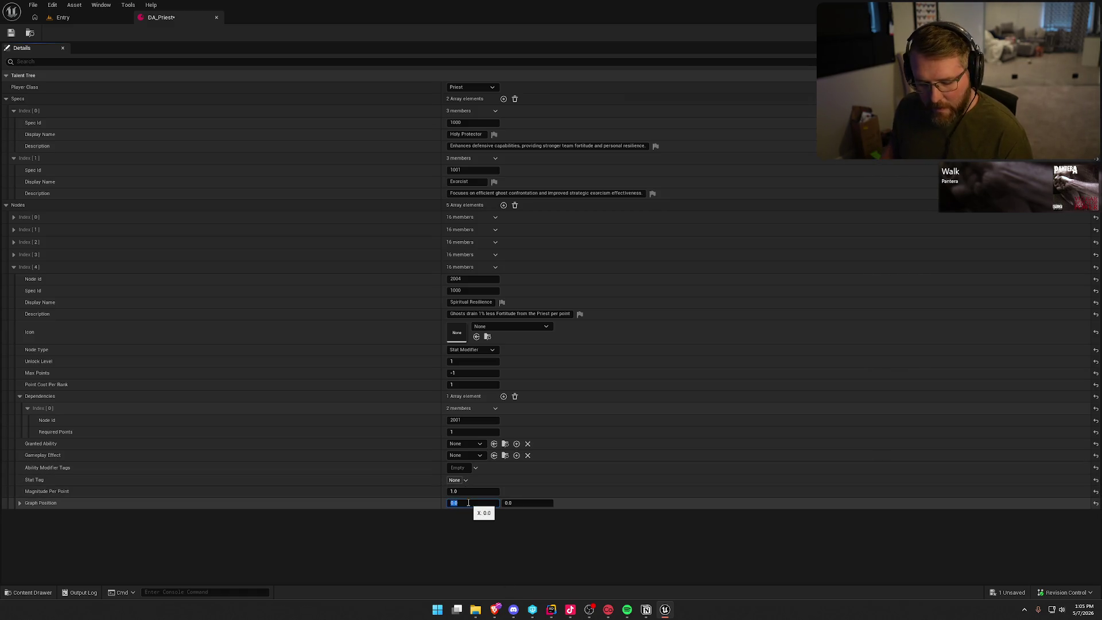
type("3")
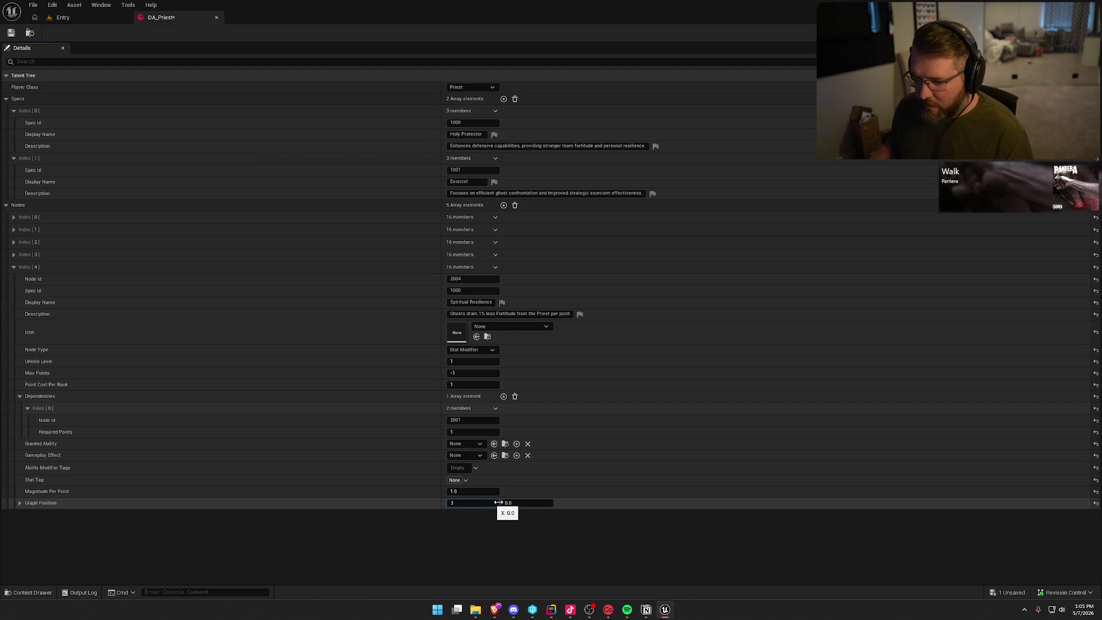
left_click(503, 503)
type("2")
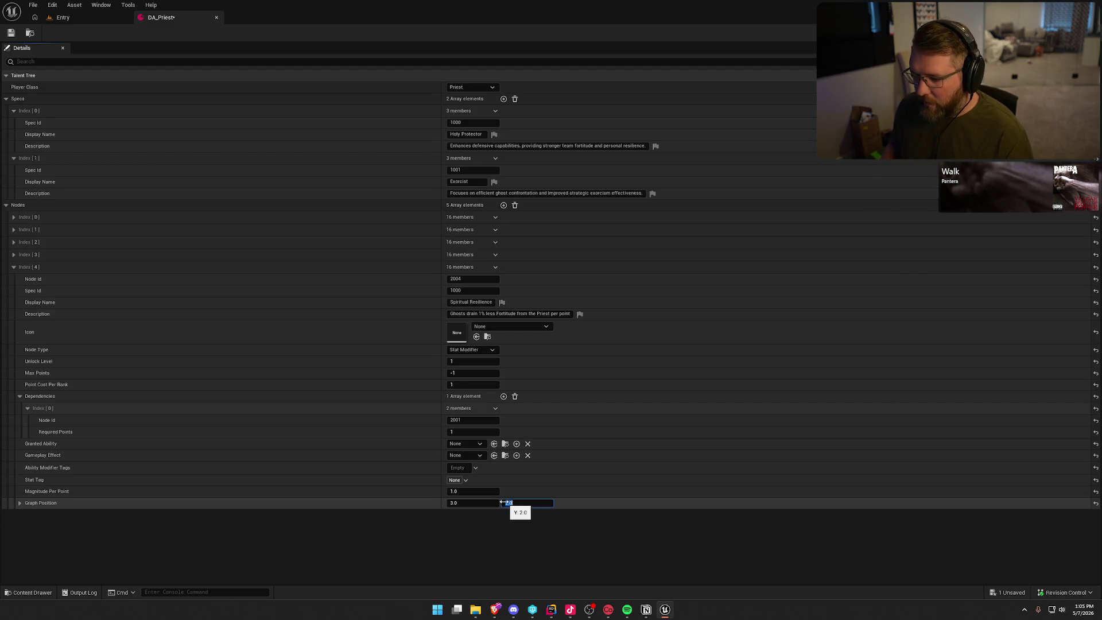
key("Return")
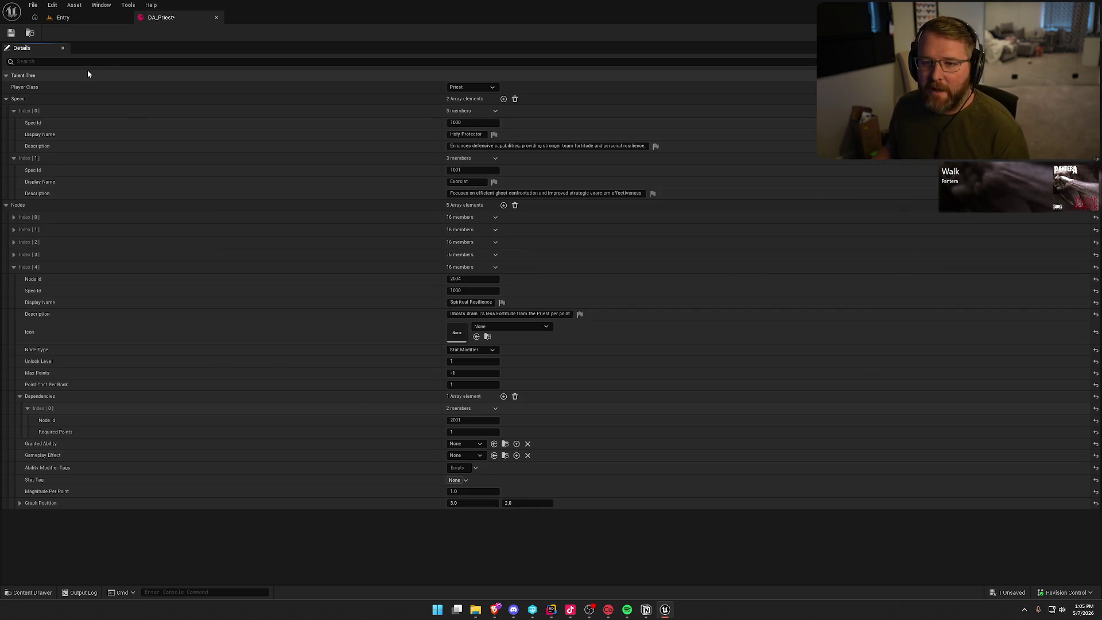
key("ctrl+s")
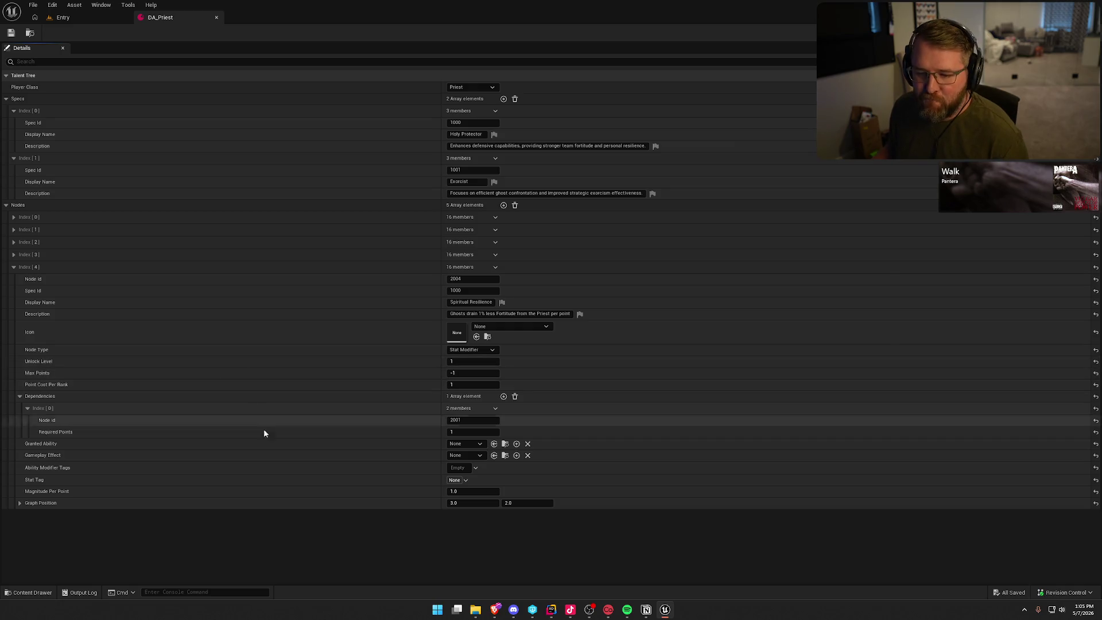
Collapse the fifth node and add a sixth node with Node Id 2005
left_click(13, 267)
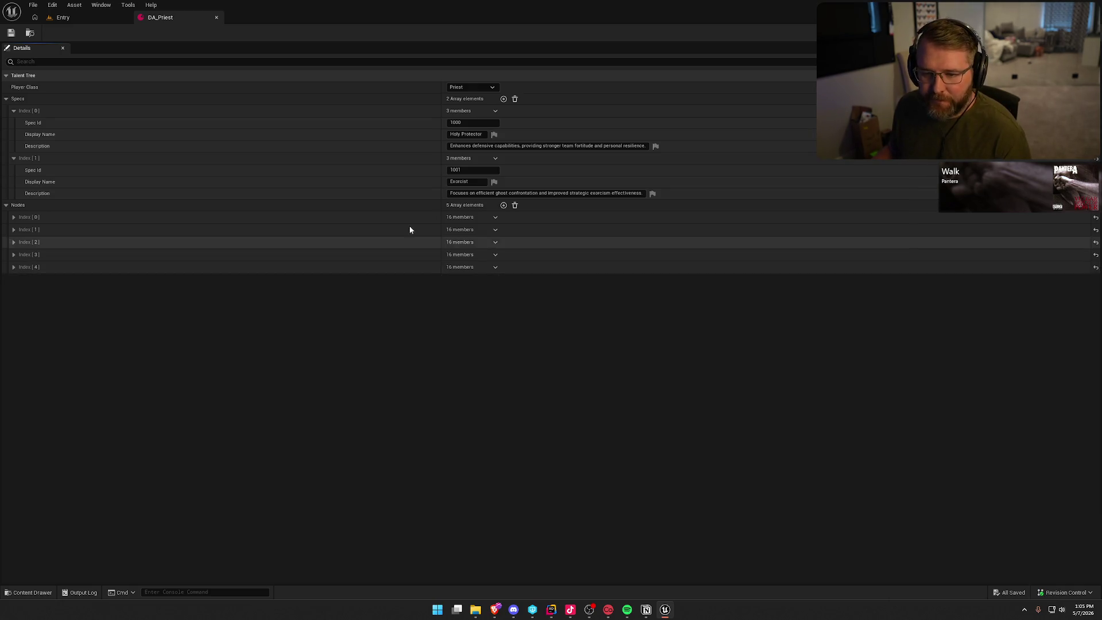
left_click(503, 205)
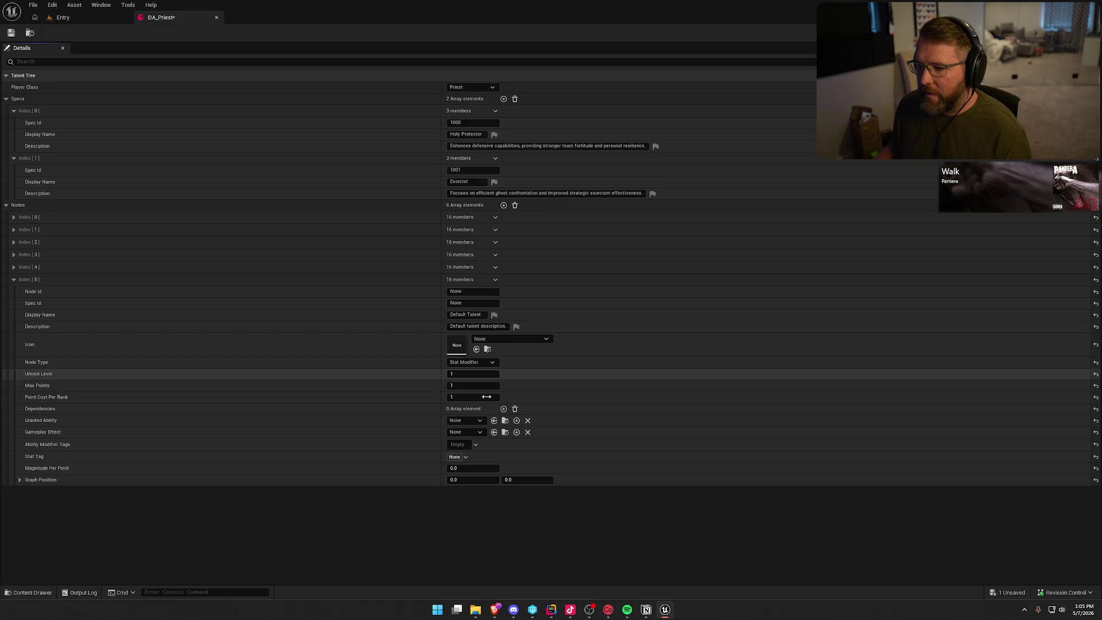
left_click(469, 291)
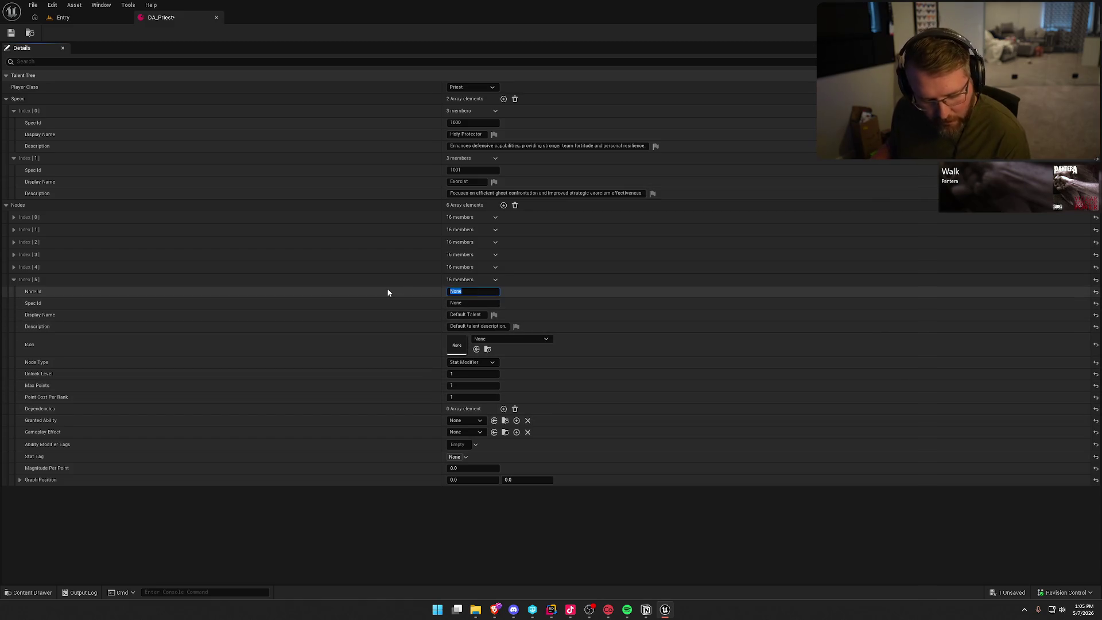
type("2005")
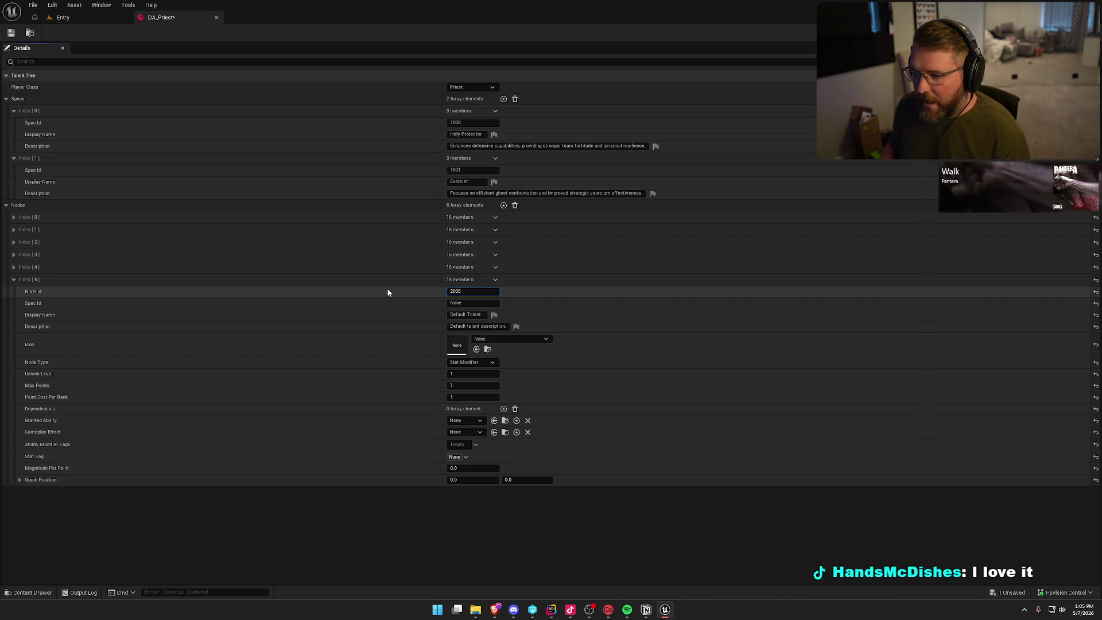
key("Return")
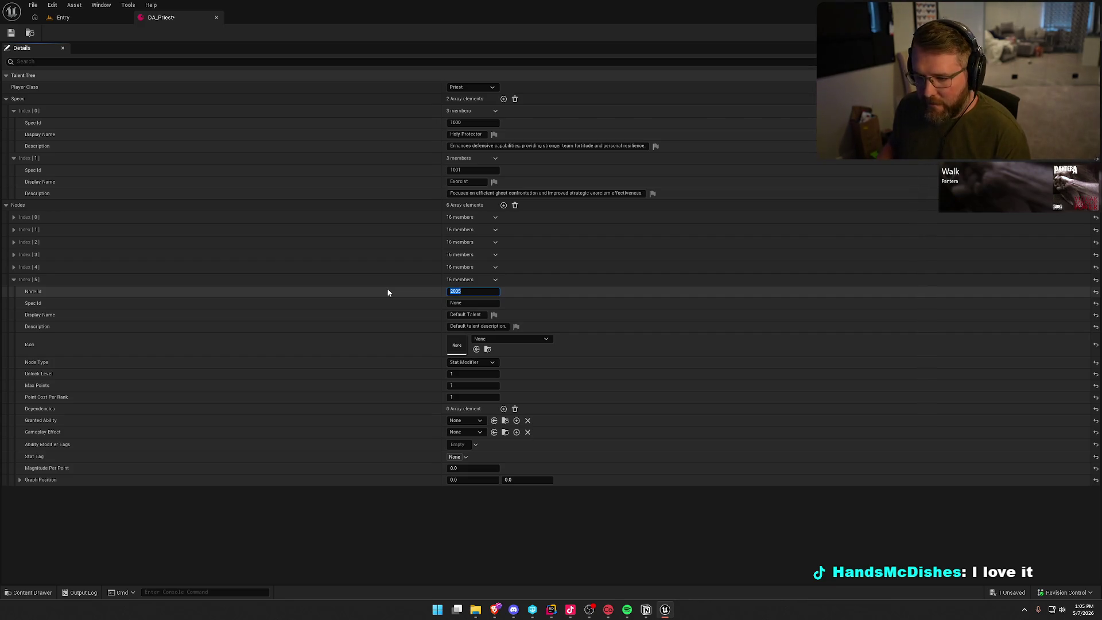
Enter Spec Id 1000 and the display name Guiding Light for the new node
key("Tab")
type("1000")
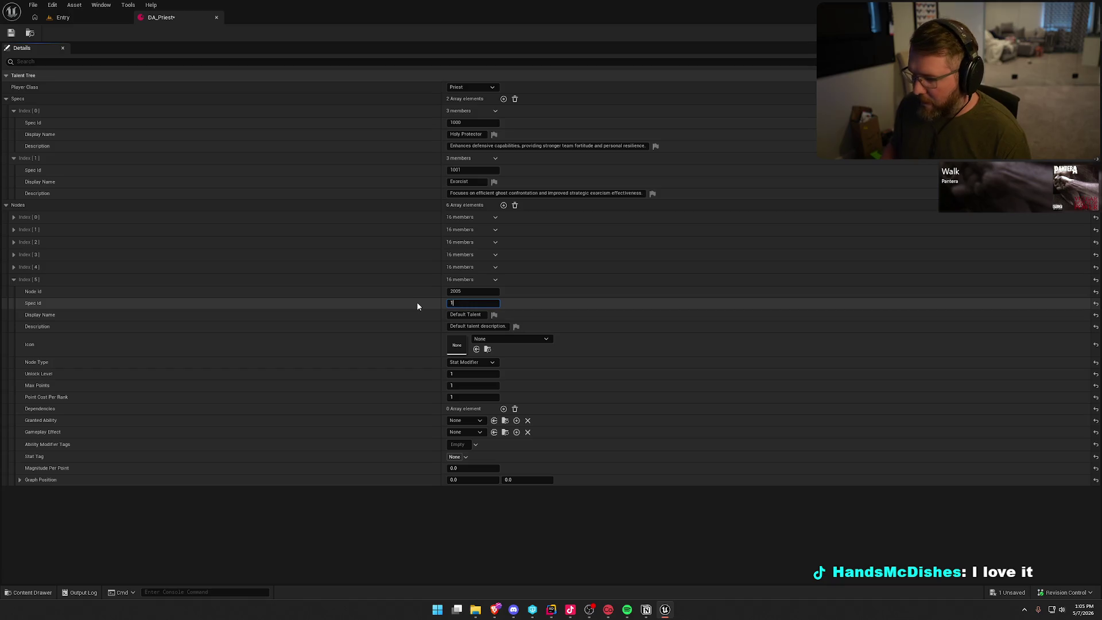
key("Return")
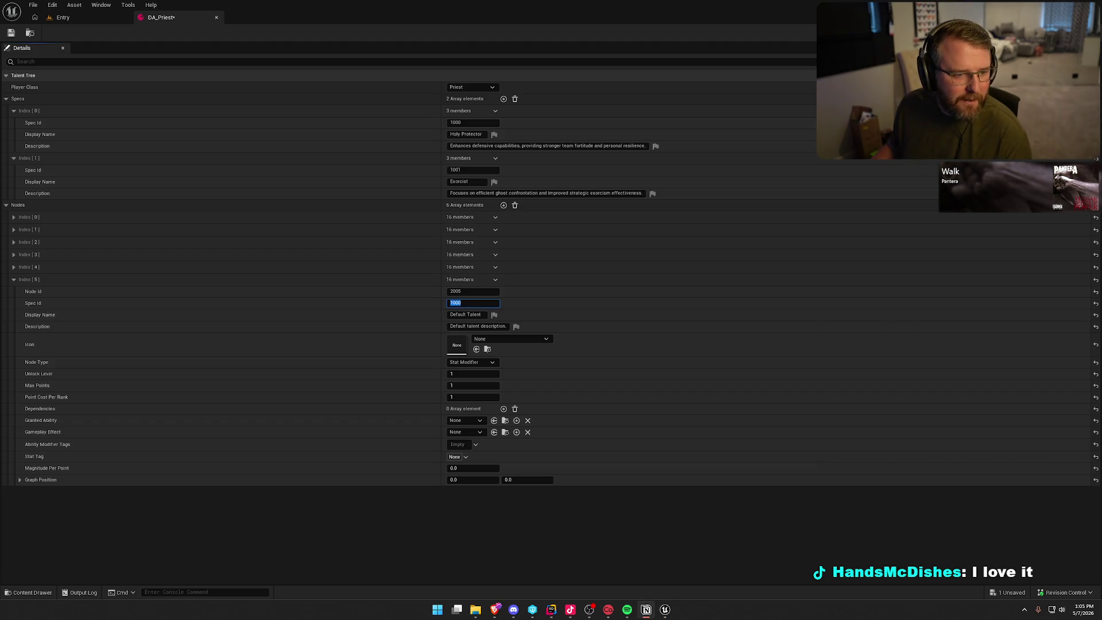
key("Tab")
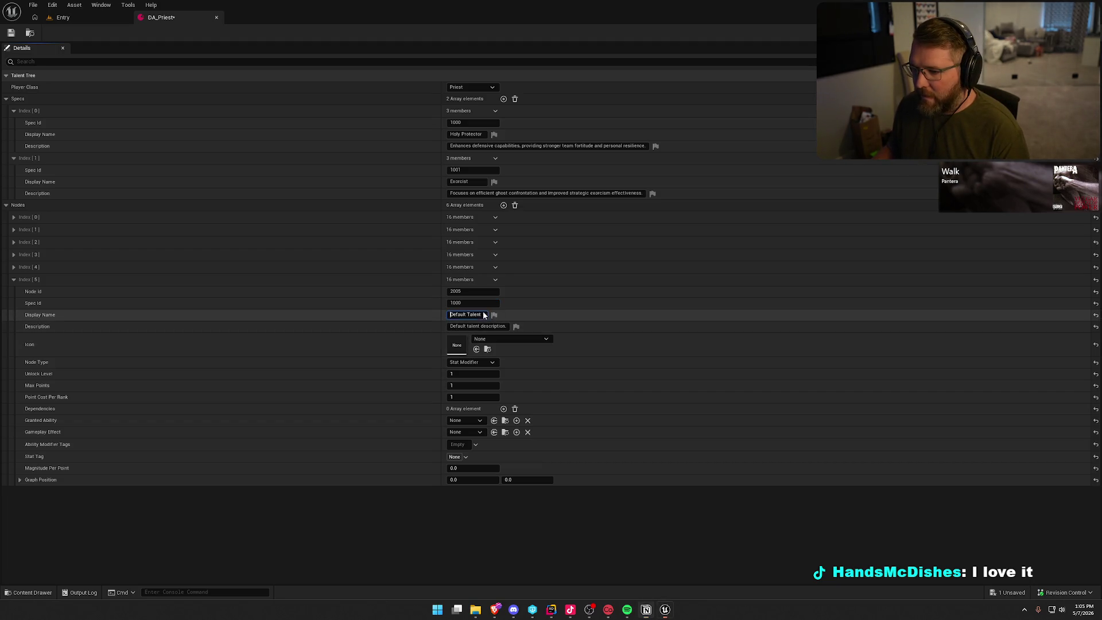
type("Guiding Light")
key("Return")
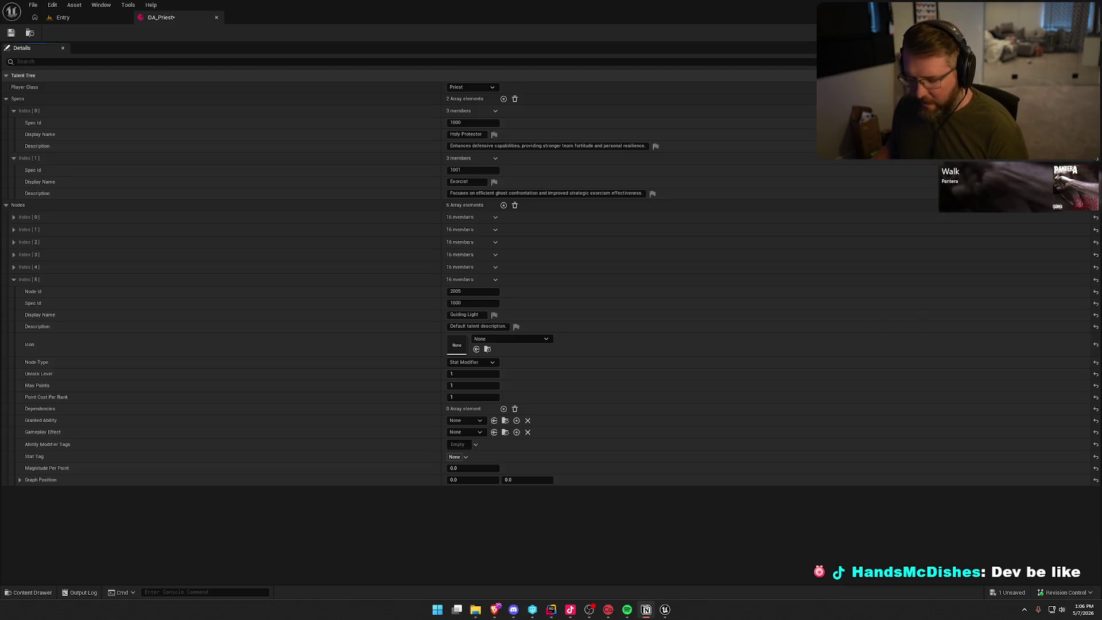
Paste Guiding Light's description about light sources boosting Fortitude regen
left_click(484, 327)
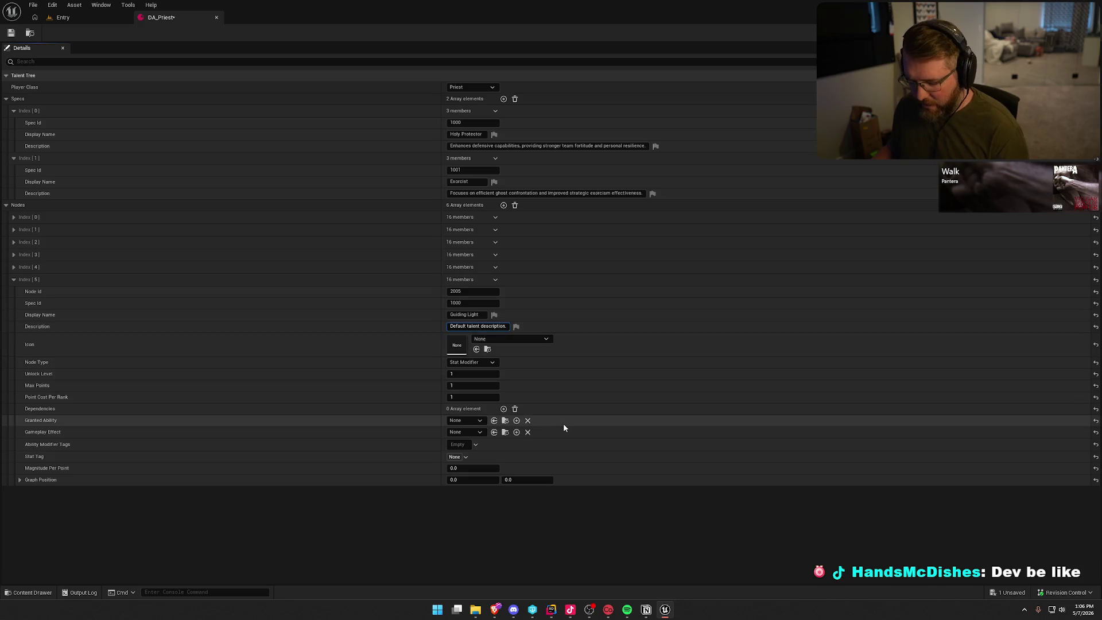
type("Standing near a light source increases Fortitude regen by 0.5% per point")
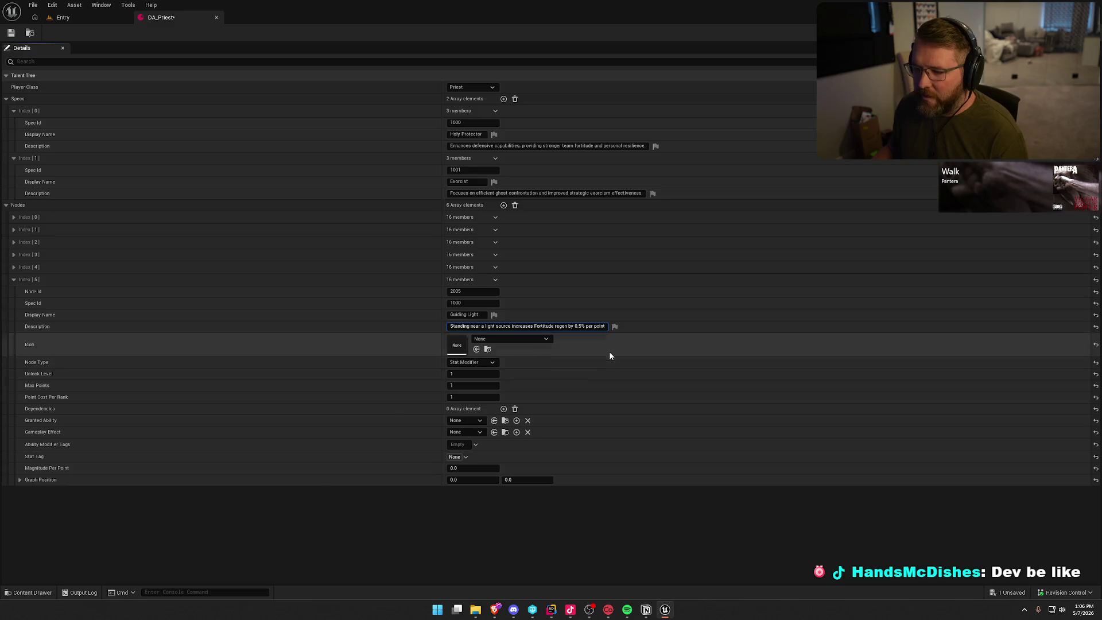
key("Return")
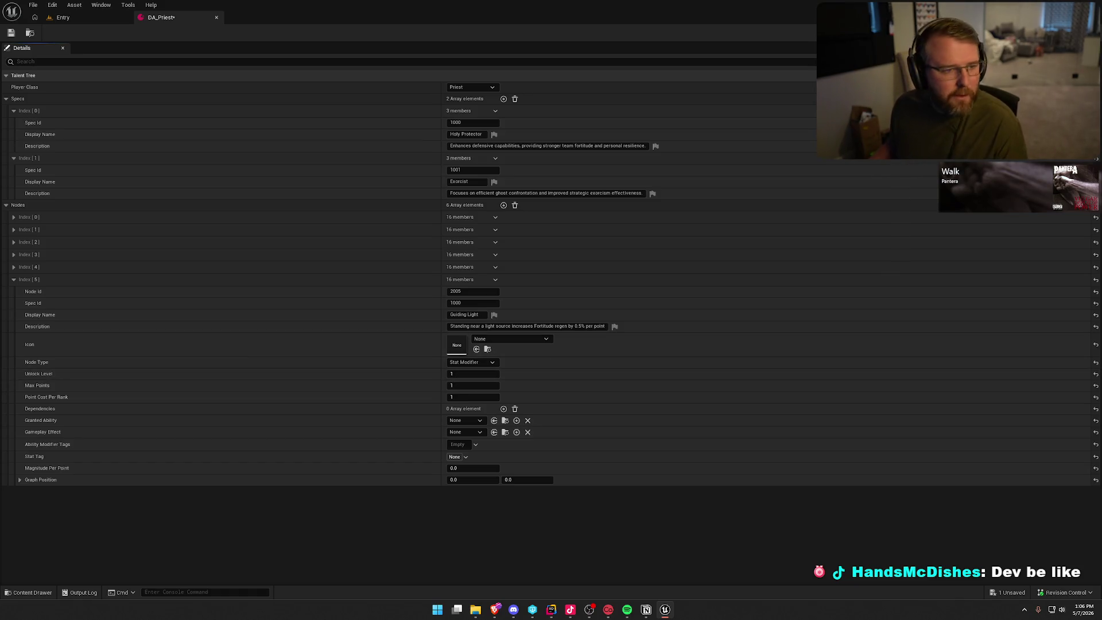
key("alt+Tab")
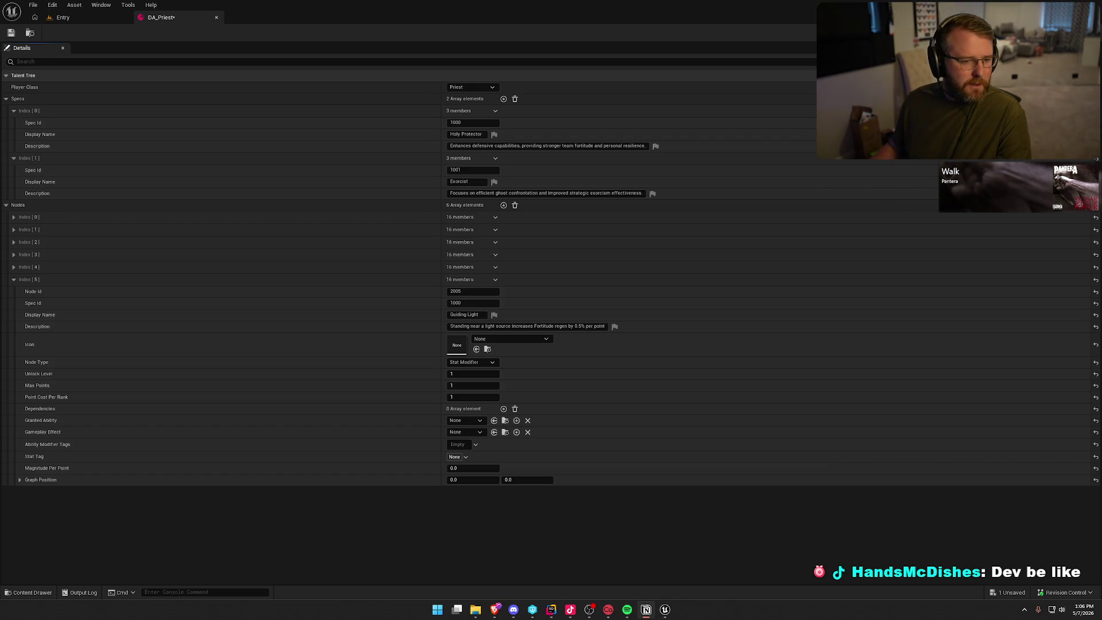
Set Unlock Level to 10 and Max Points to -1
left_click(464, 375)
key("Return")
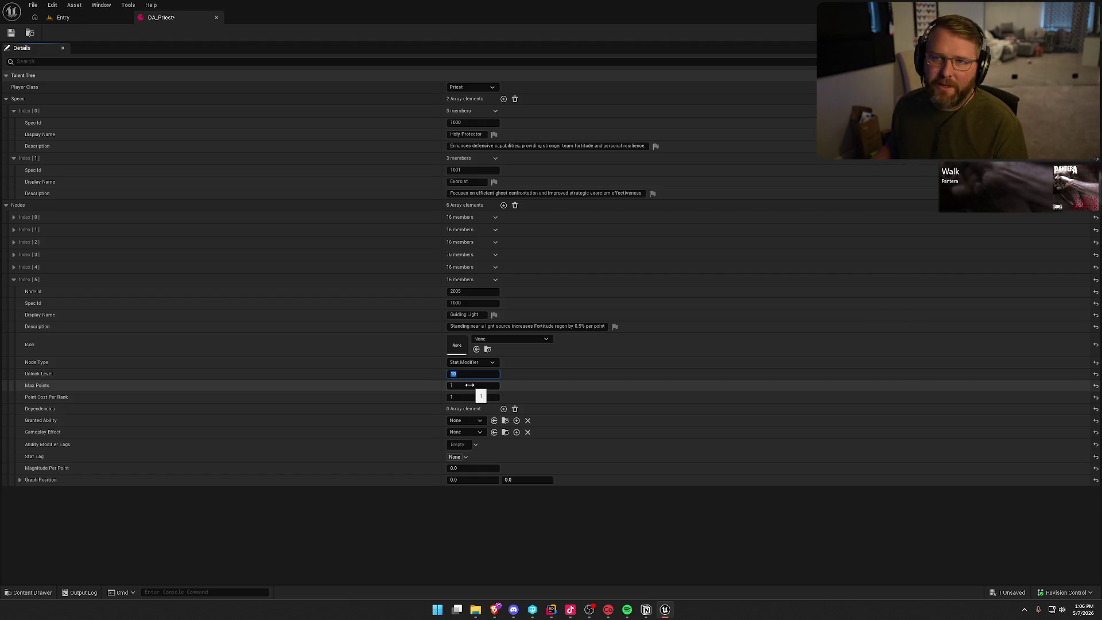
left_click(470, 385)
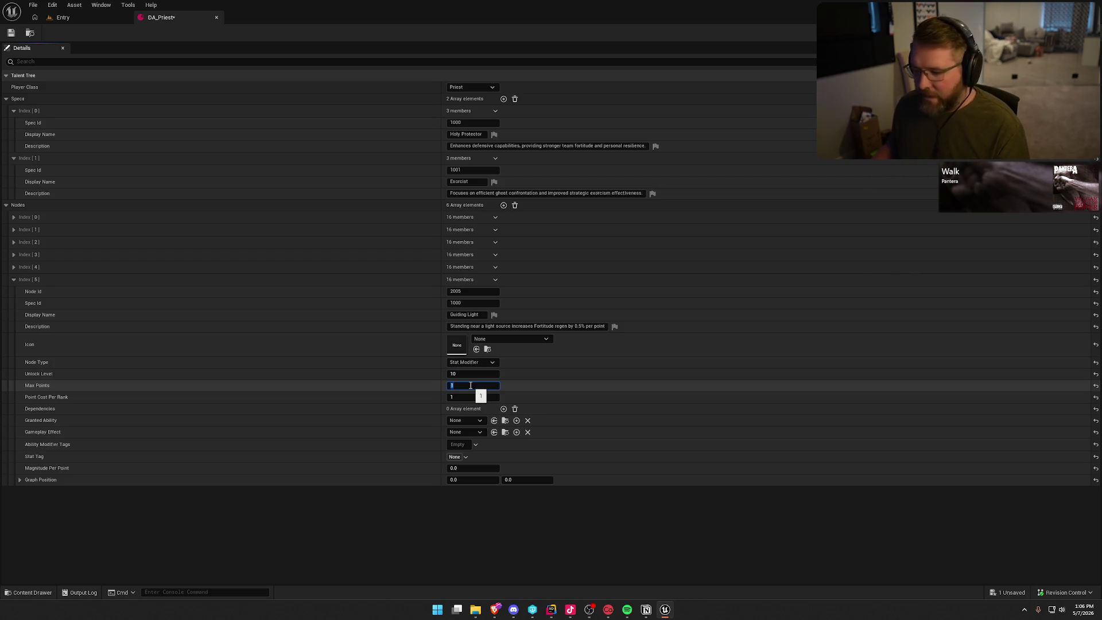
type("-1")
key("Return")
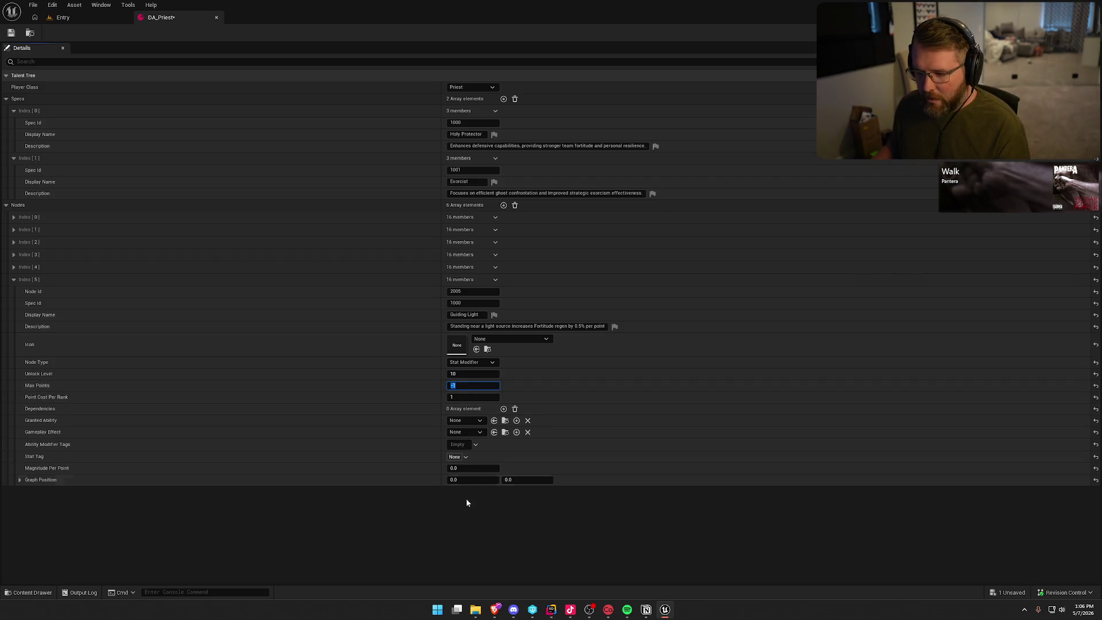
left_click(470, 529)
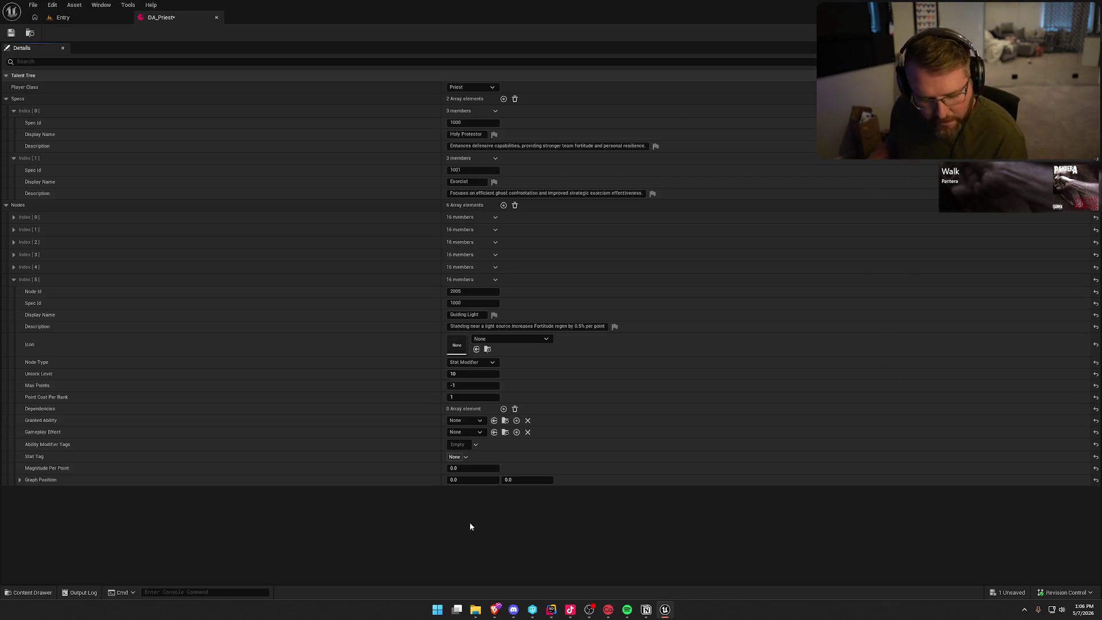
Add a dependency on node 2002 and set Magnitude Per Point to 0.5
left_click(505, 409)
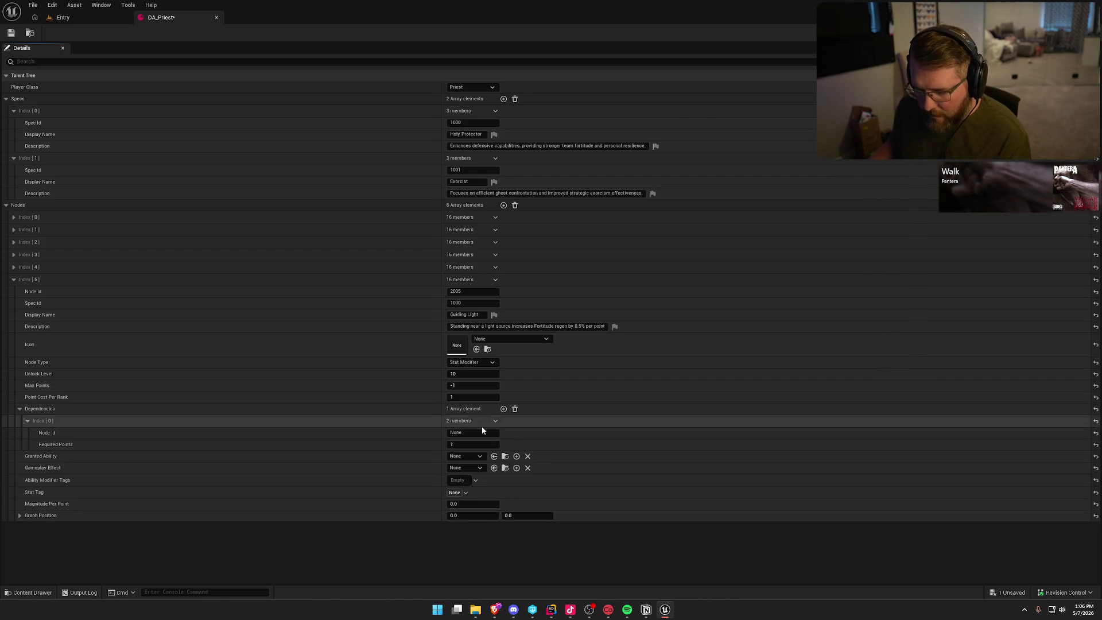
left_click(474, 432)
type("2002")
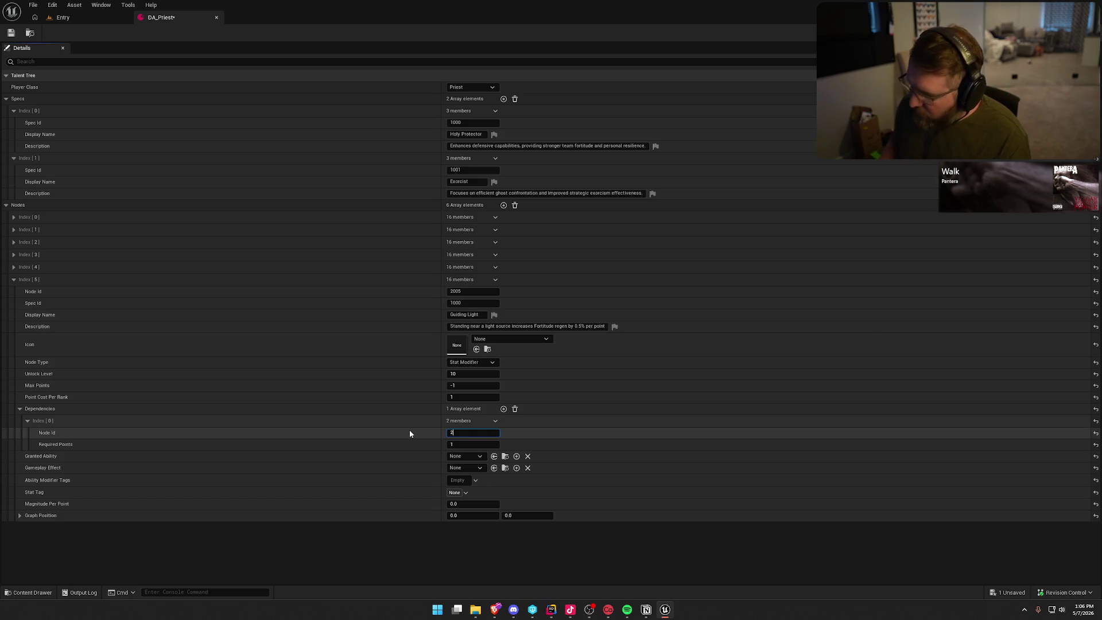
key("Return")
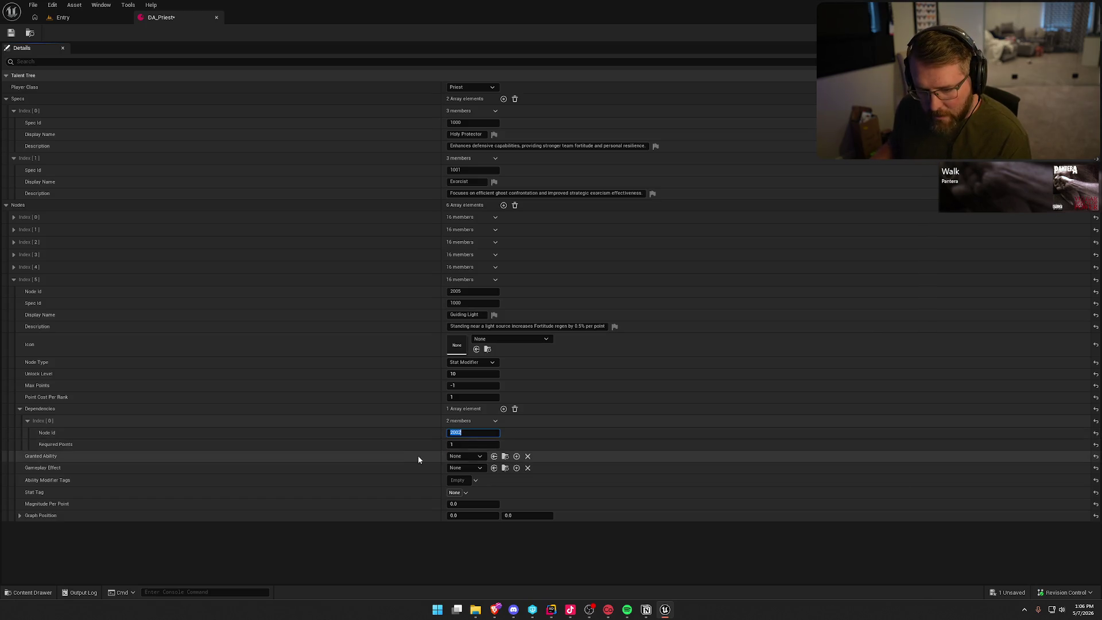
left_click(470, 504)
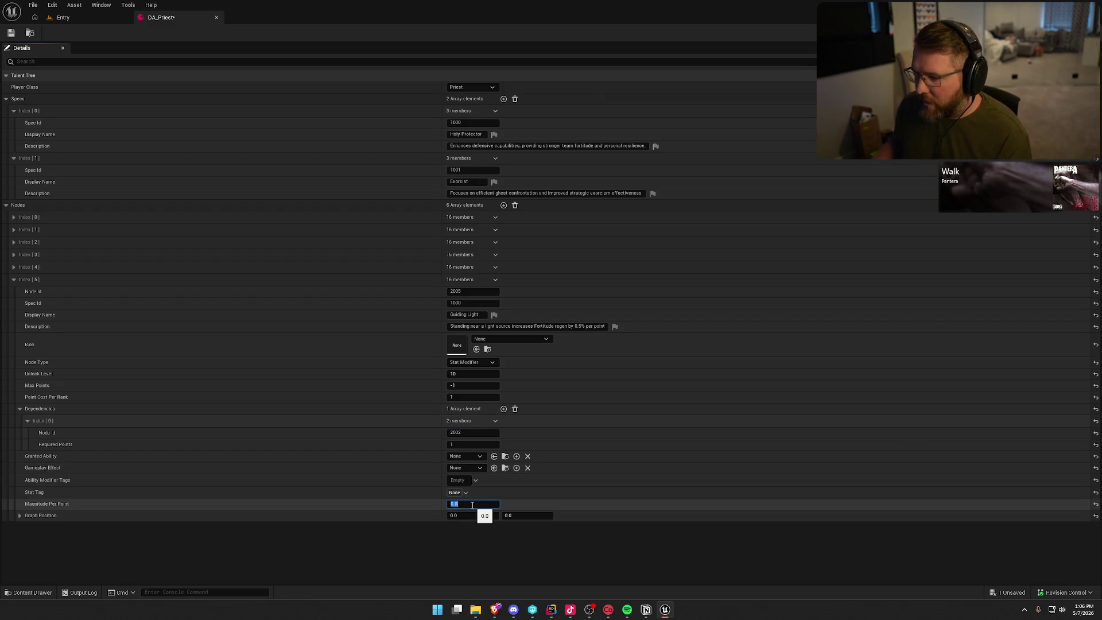
type("0.5")
key("Return")
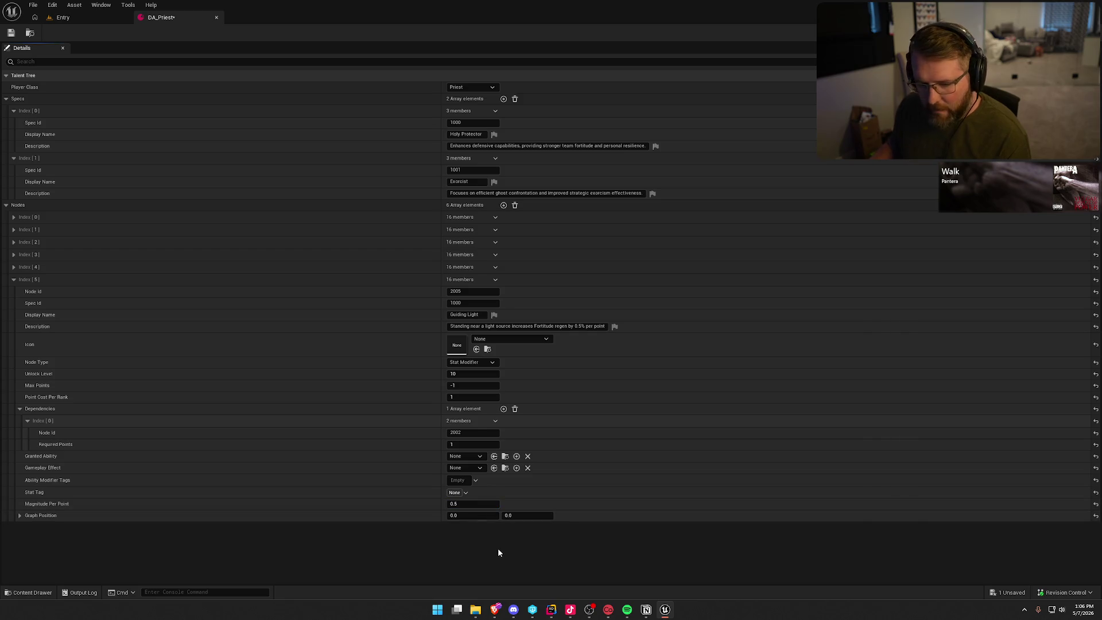
Set Guiding Light's graph position to 1.0, 3.0
key("Tab")
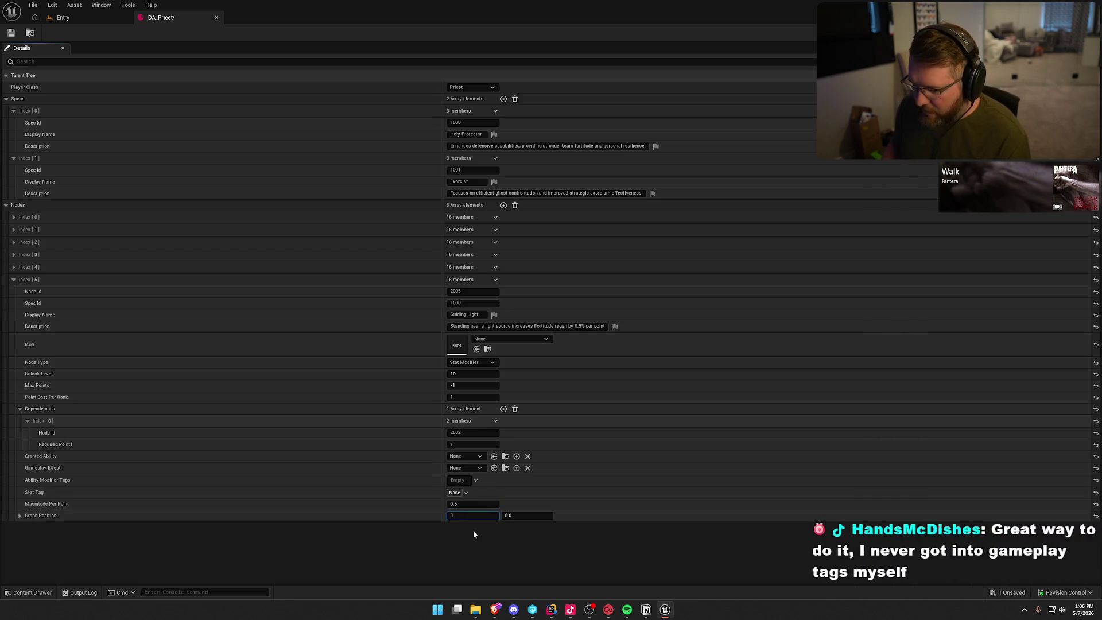
key("Tab")
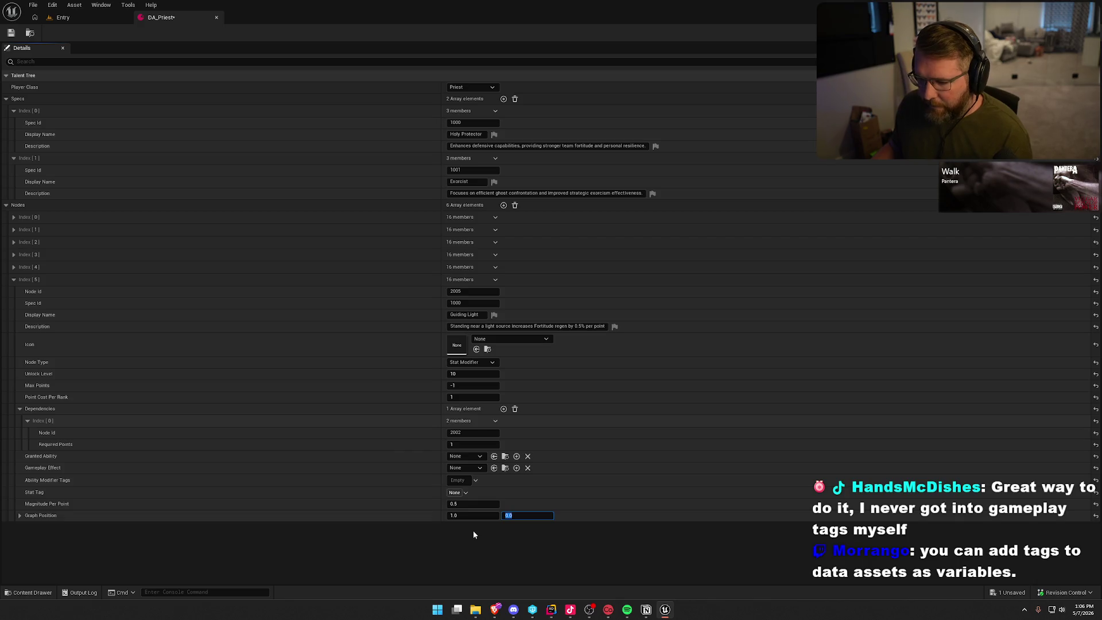
type("3")
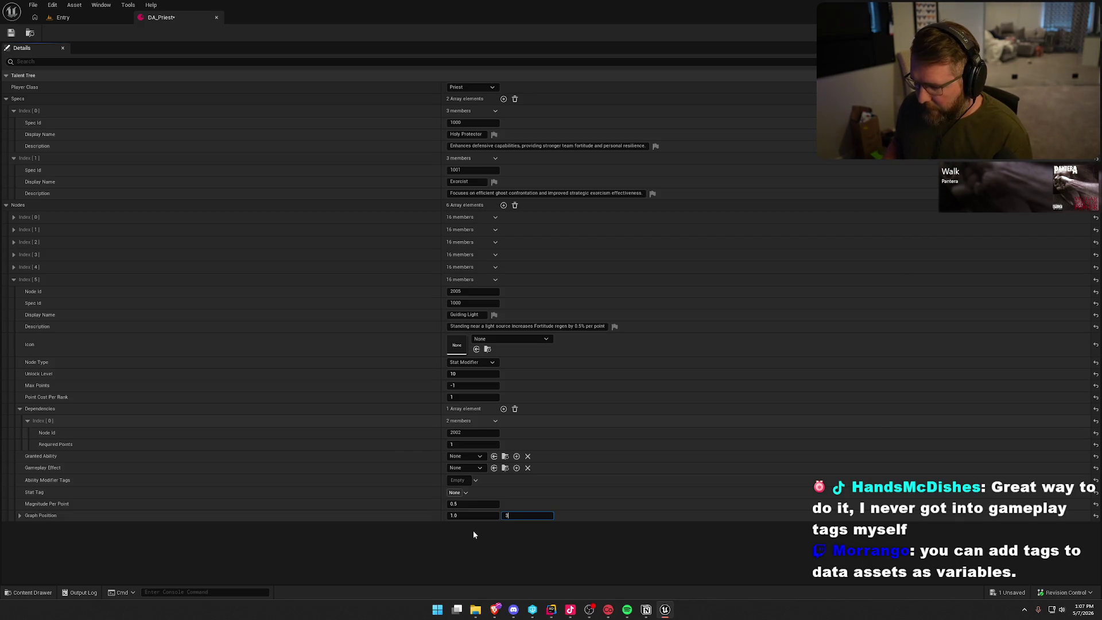
key("Return")
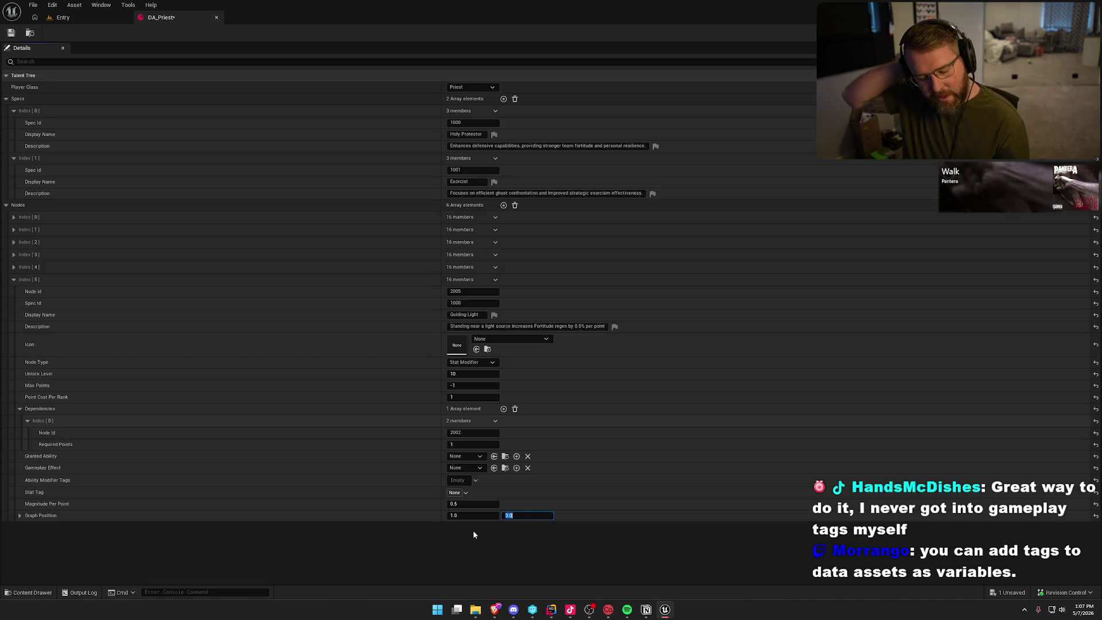
left_click(471, 528)
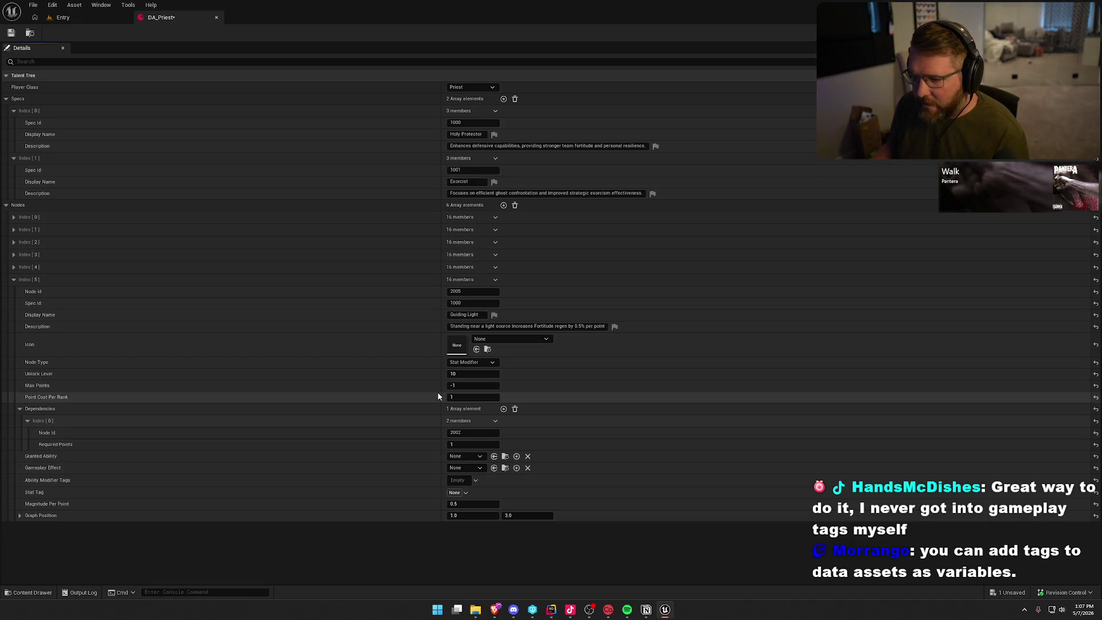
Add a seventh node with Node Id 2006 and Spec Id 1000, then expand the index 5 node
left_click(12, 280)
left_click(503, 205)
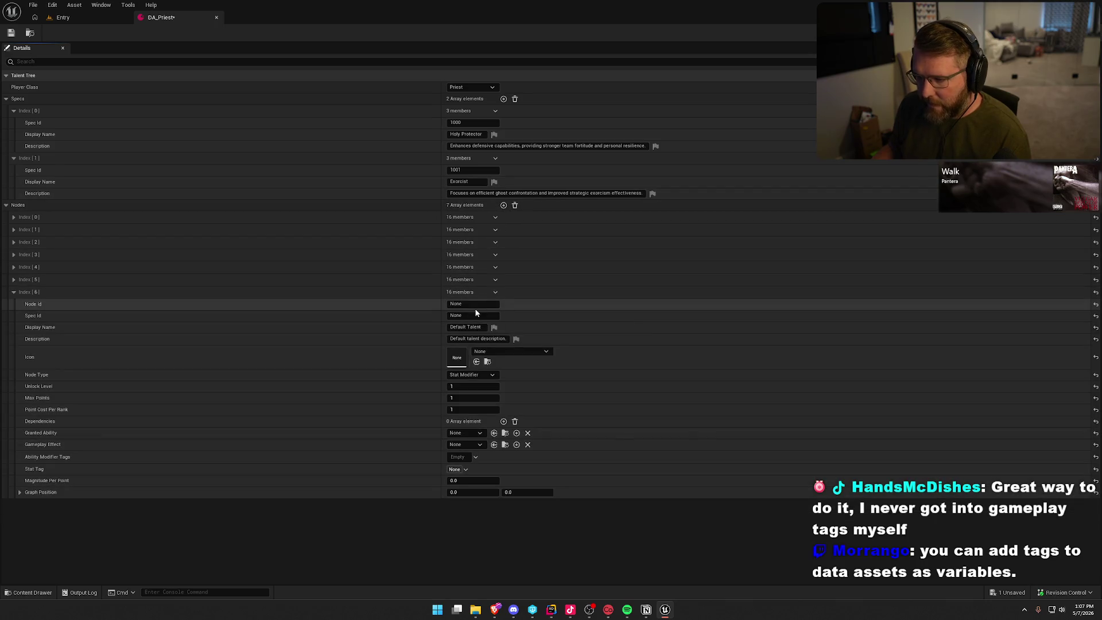
left_click(474, 305)
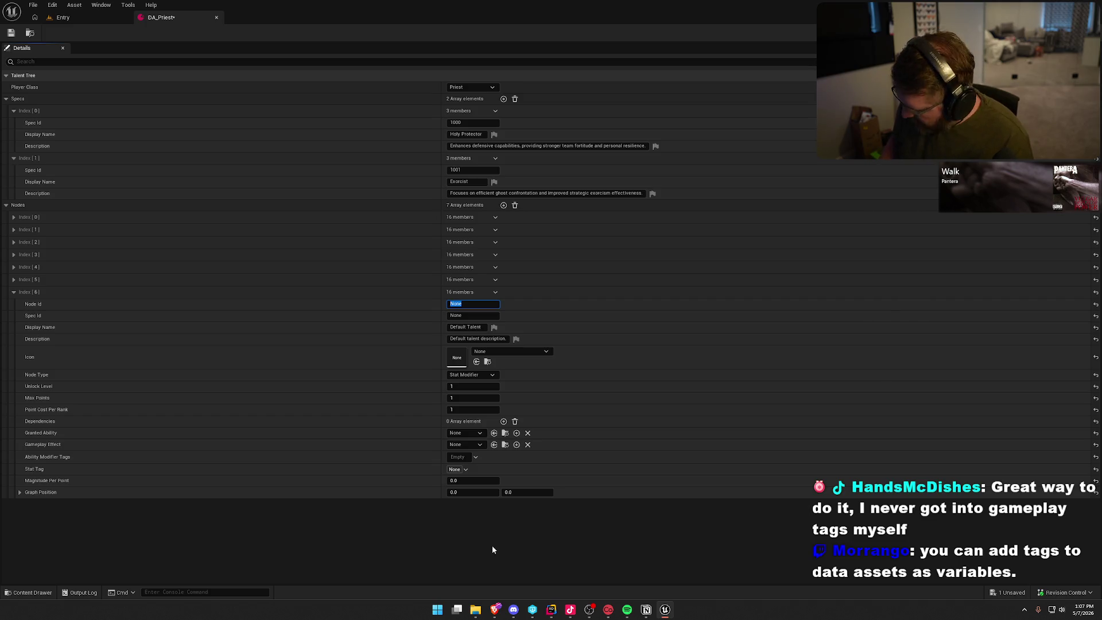
type("2006")
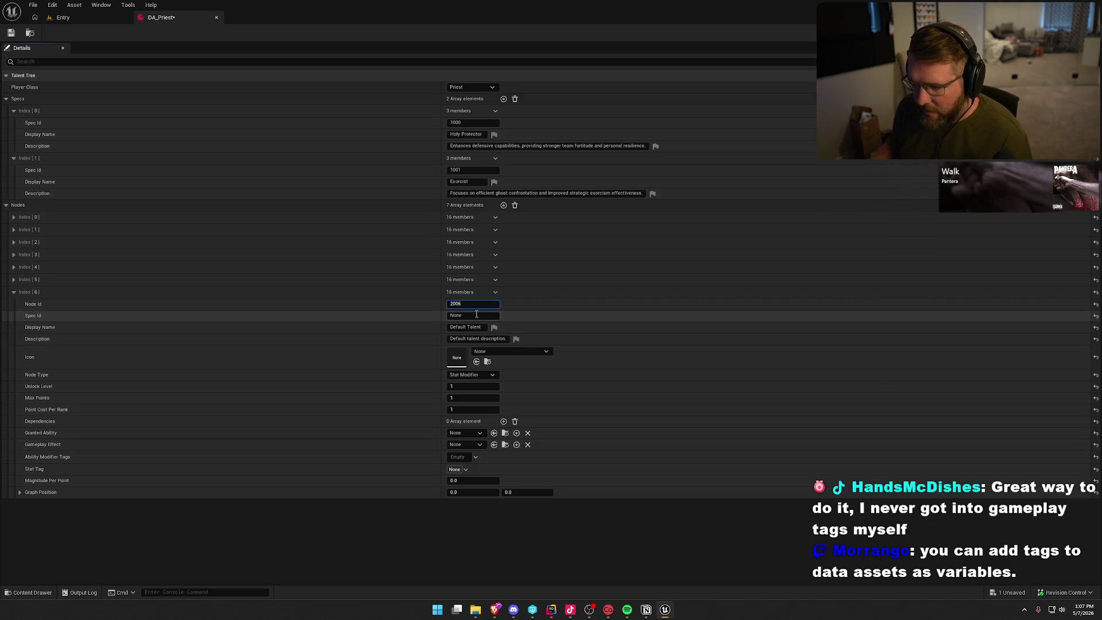
key("Tab")
type("1000")
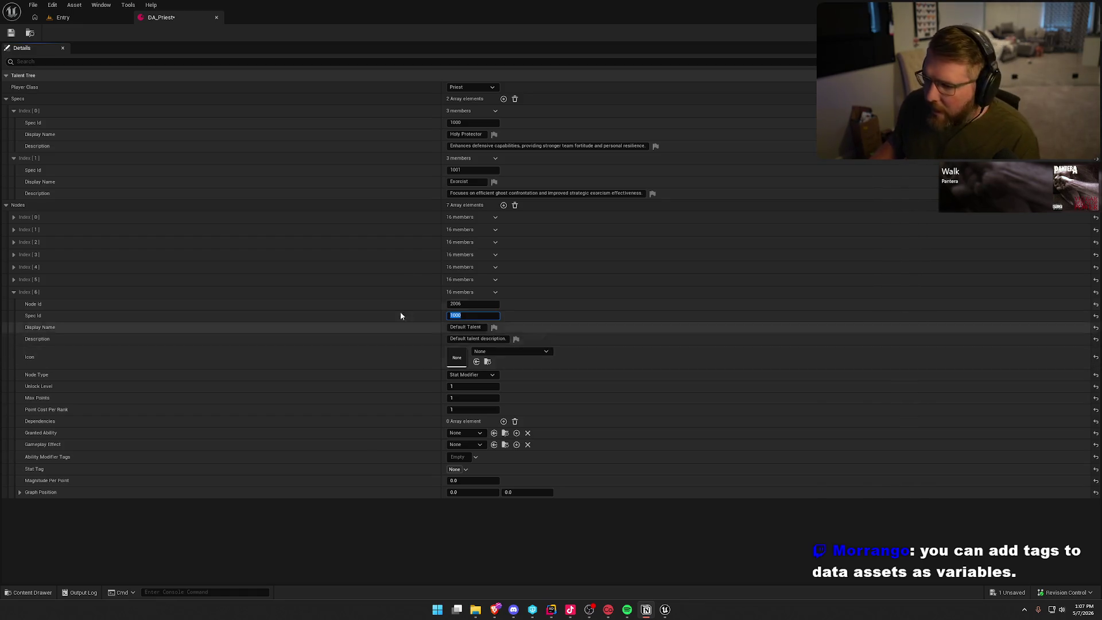
left_click(14, 280)
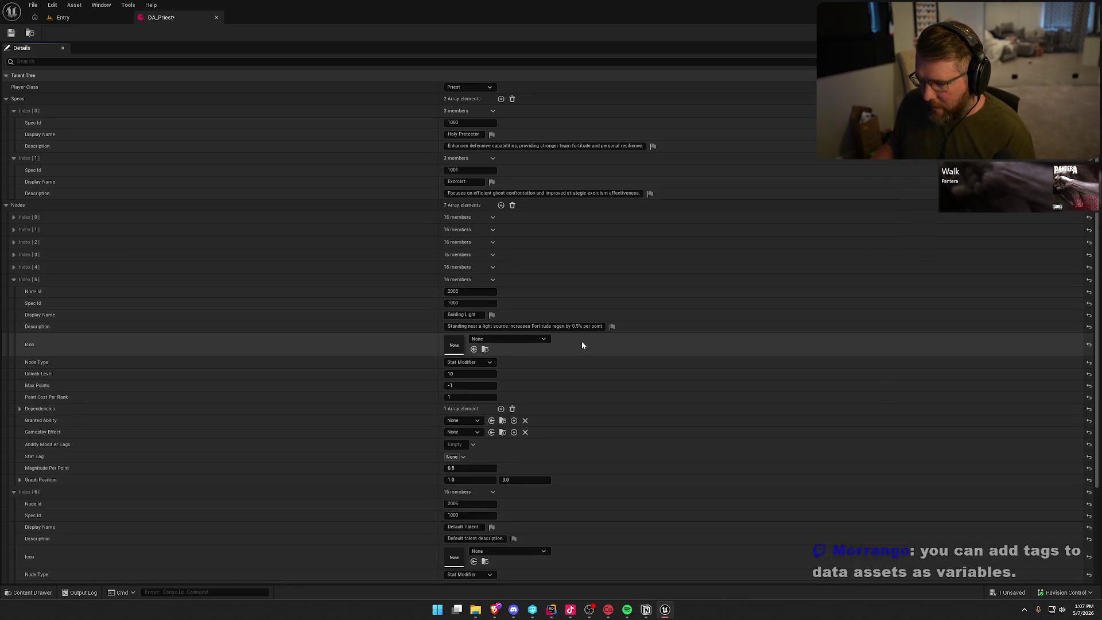
Make node 5 an Ability Modifier with Max Points 1
scroll(582, 344, "down", 1)
left_click(470, 349)
left_click(469, 358)
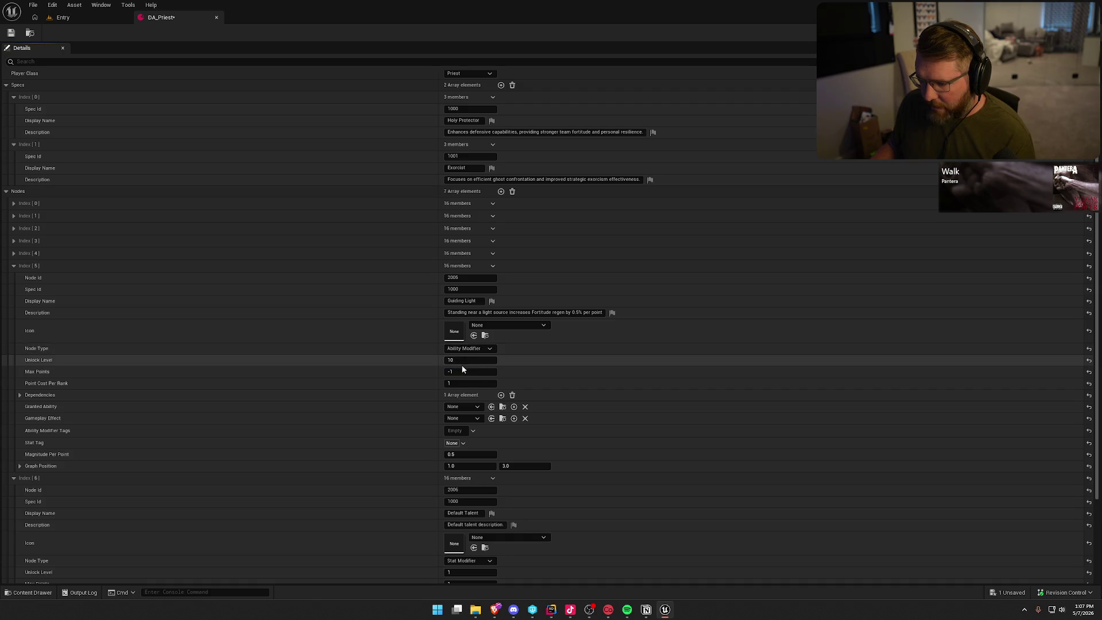
left_click(460, 371)
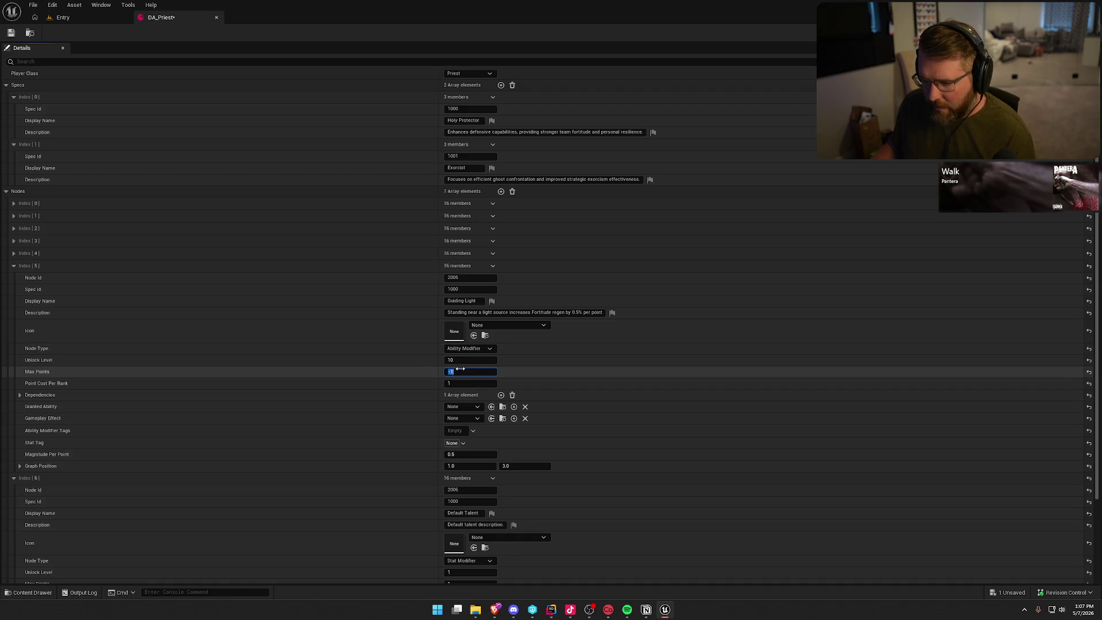
type("1")
key("Return")
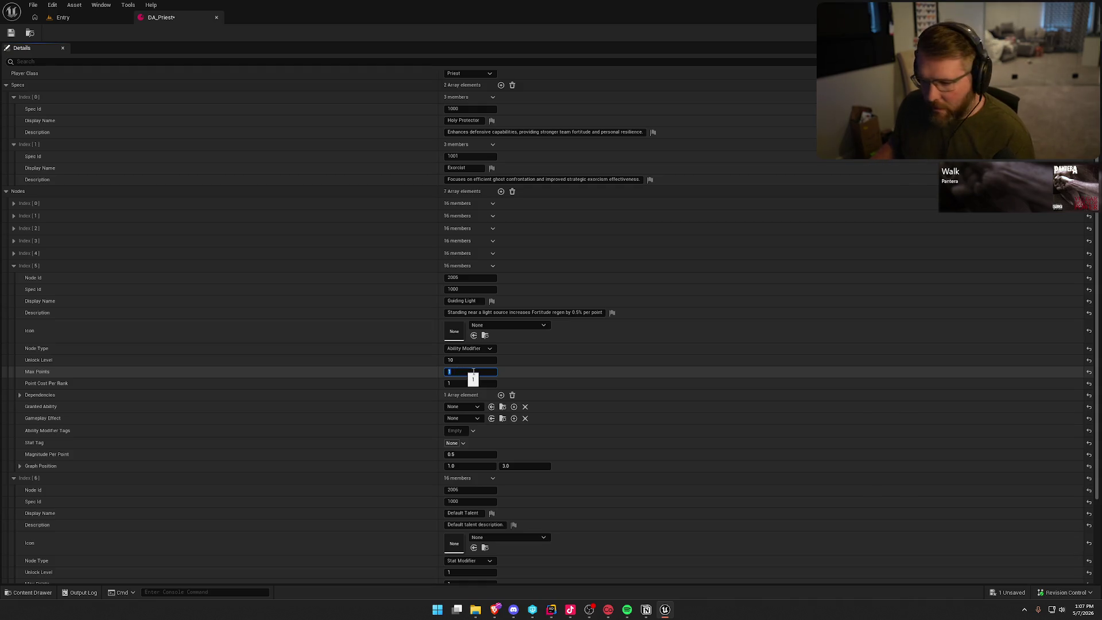
Make node 6 an Ability Modifier and set node 5's Magnitude Per Point to 1.0
scroll(394, 368, "down", 5)
scroll(396, 374, "down", 1)
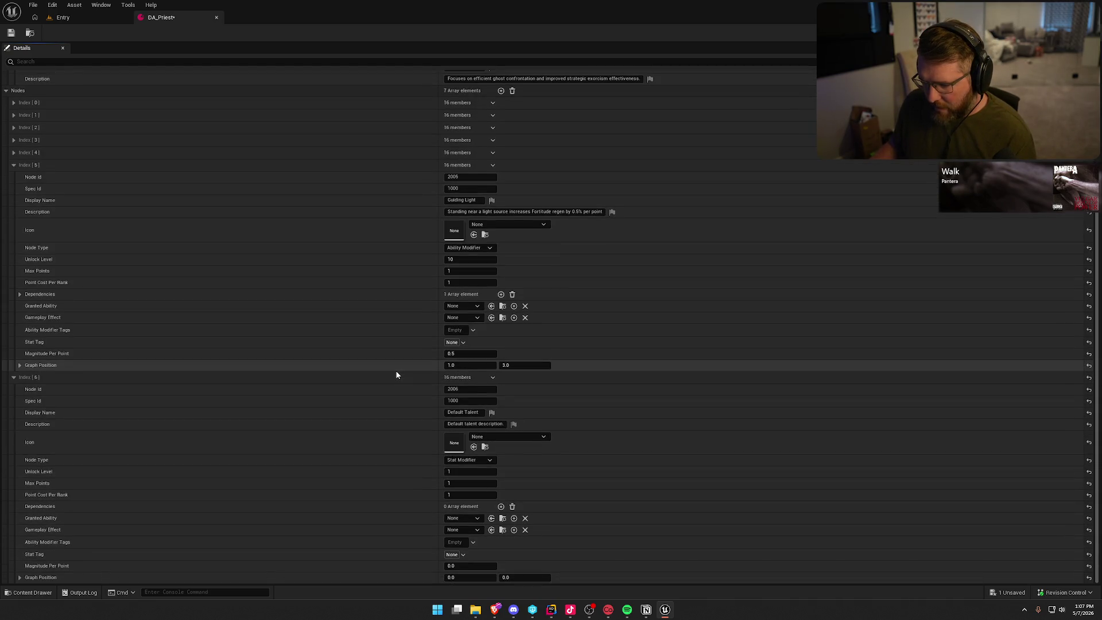
left_click(476, 460)
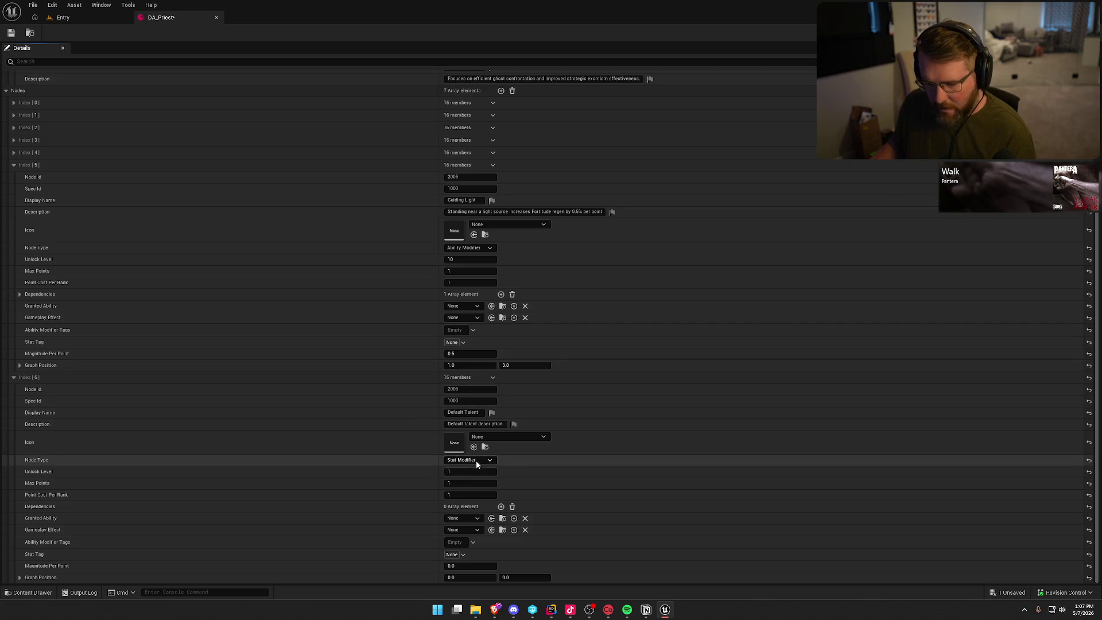
left_click(463, 468)
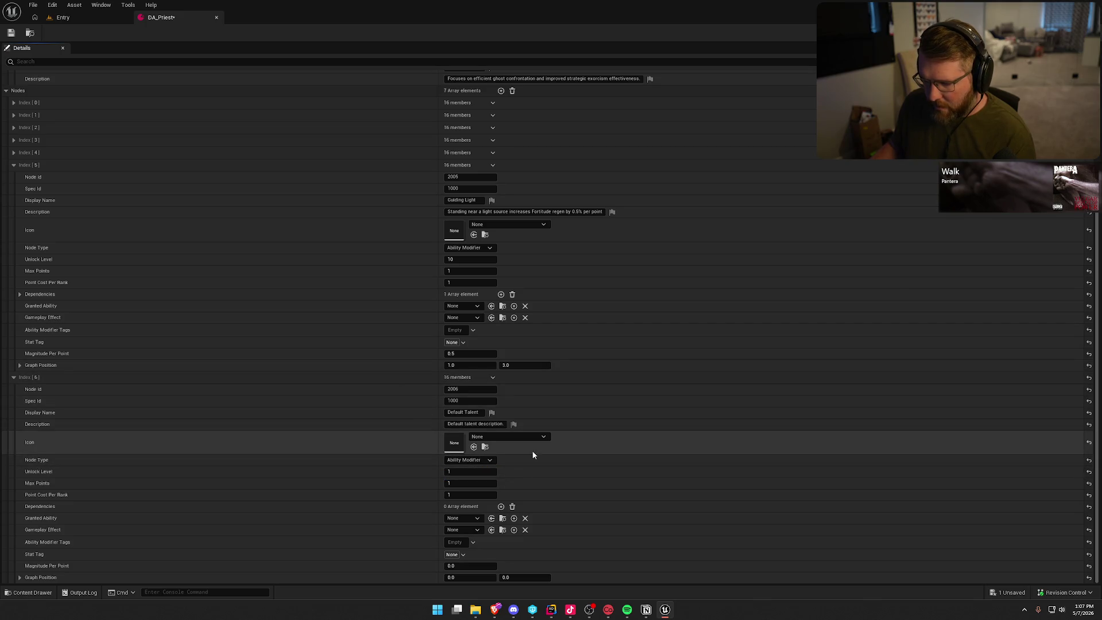
left_click(467, 353)
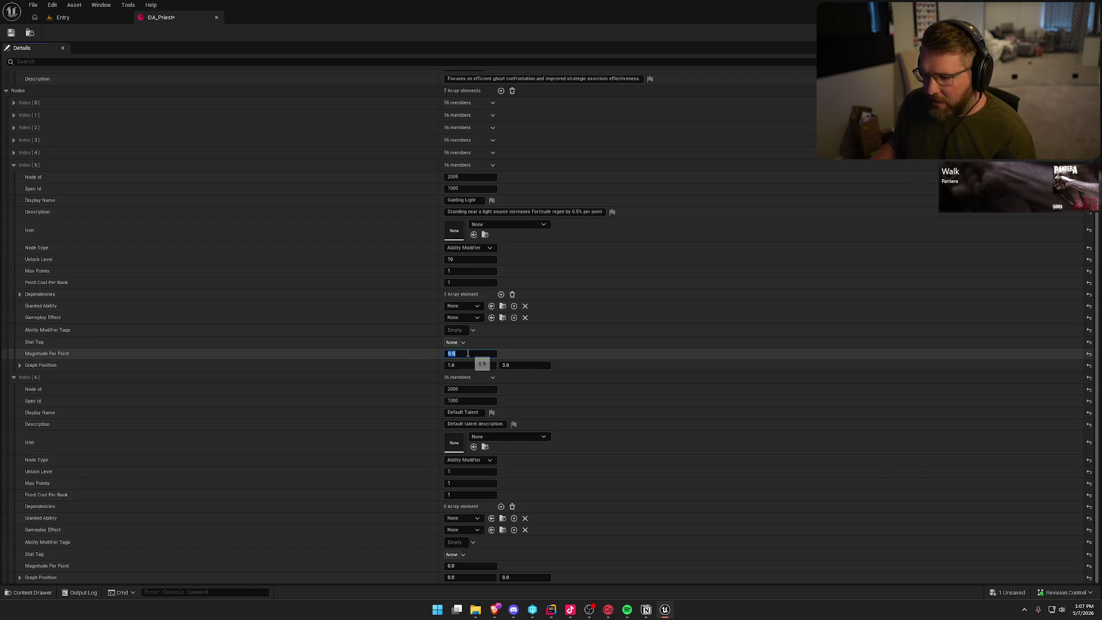
type("1")
key("Return")
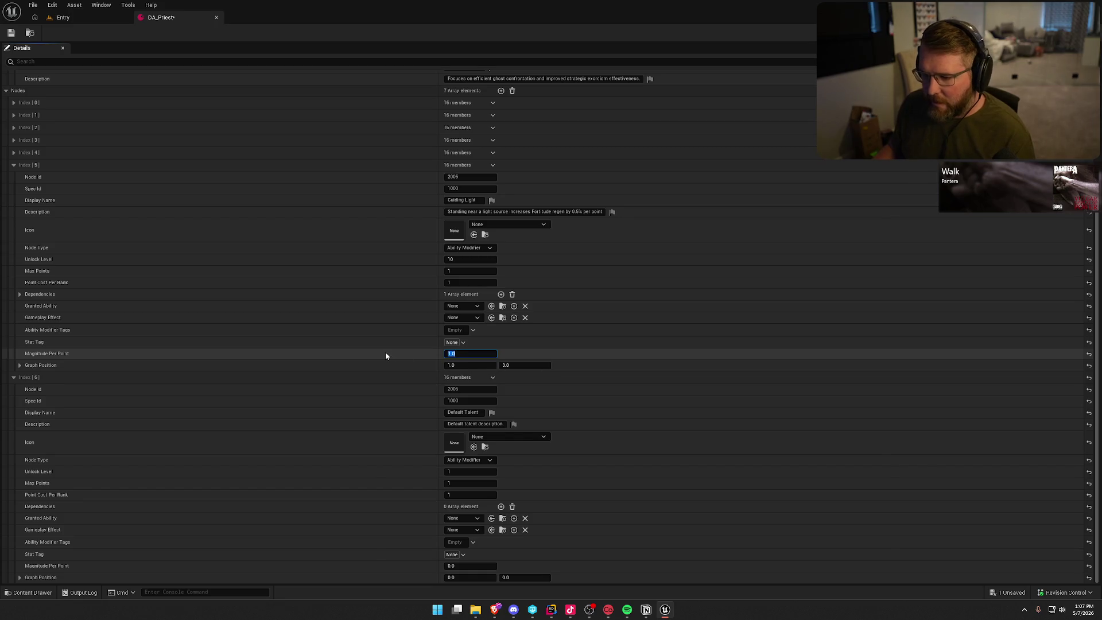
left_click(384, 353)
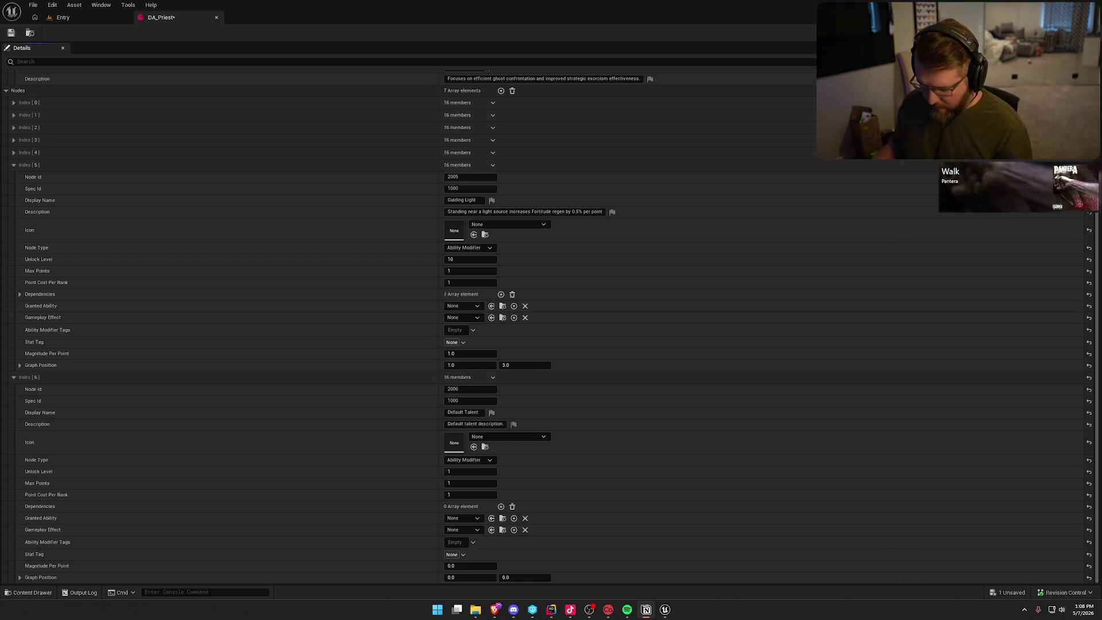
Rename node 5 from Guiding Light to Martyr's Will
left_click(475, 201)
key("ctrl+a")
type("Martyr's Will")
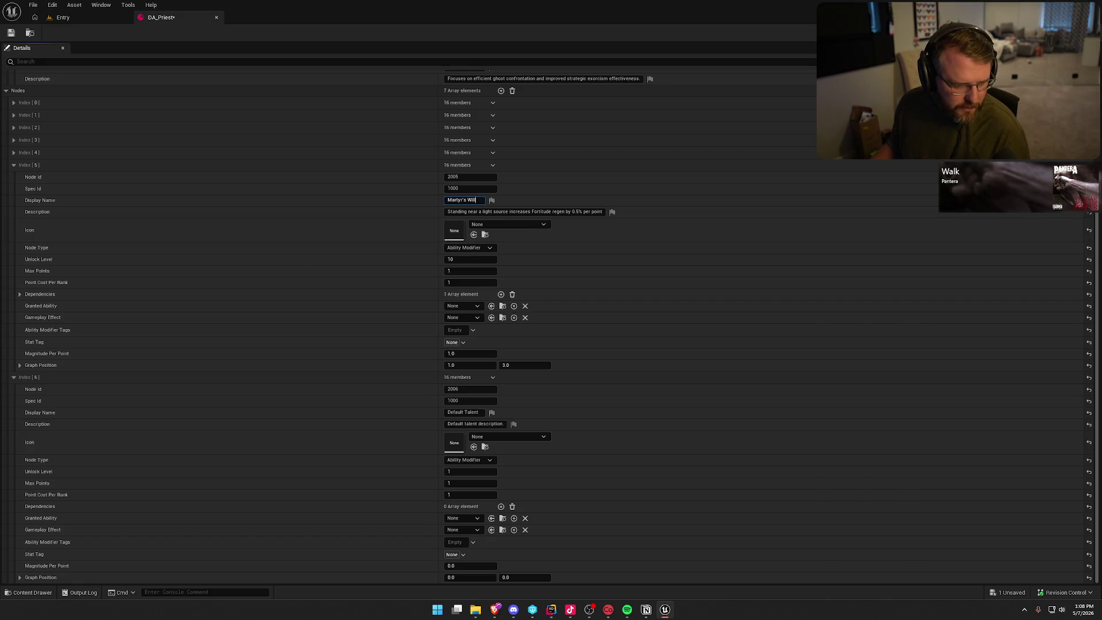
Paste the last-player-alive Fortitude-loss description, keeping the node an Ability Modifier
key("alt+Tab")
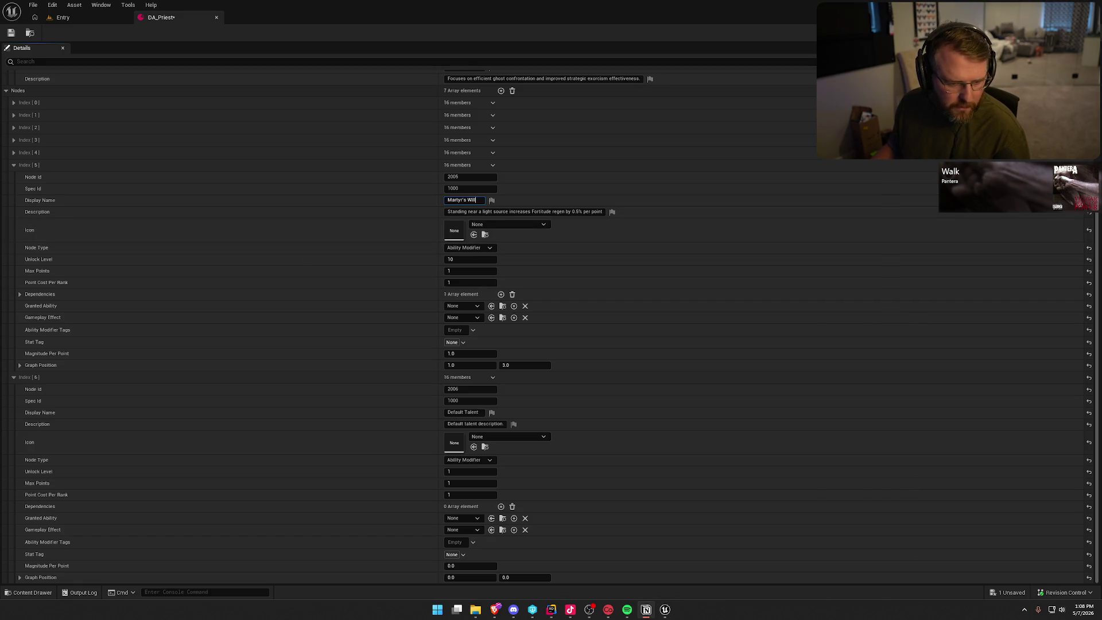
left_click(526, 213)
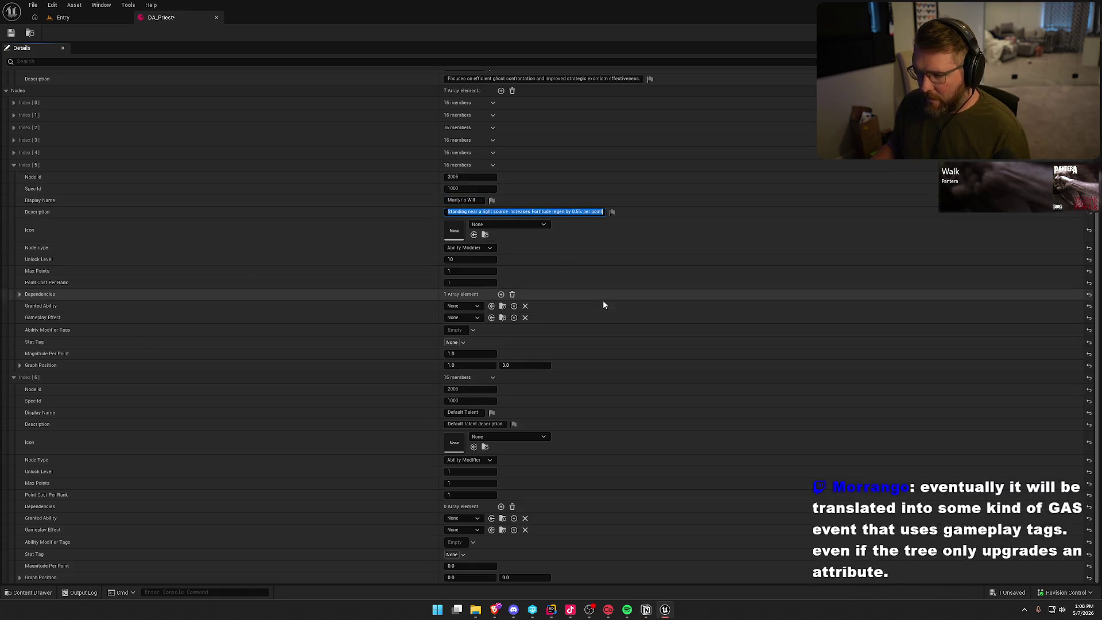
type("If the Priest is the last player alive. Fortitude loss is reduced by 50%.")
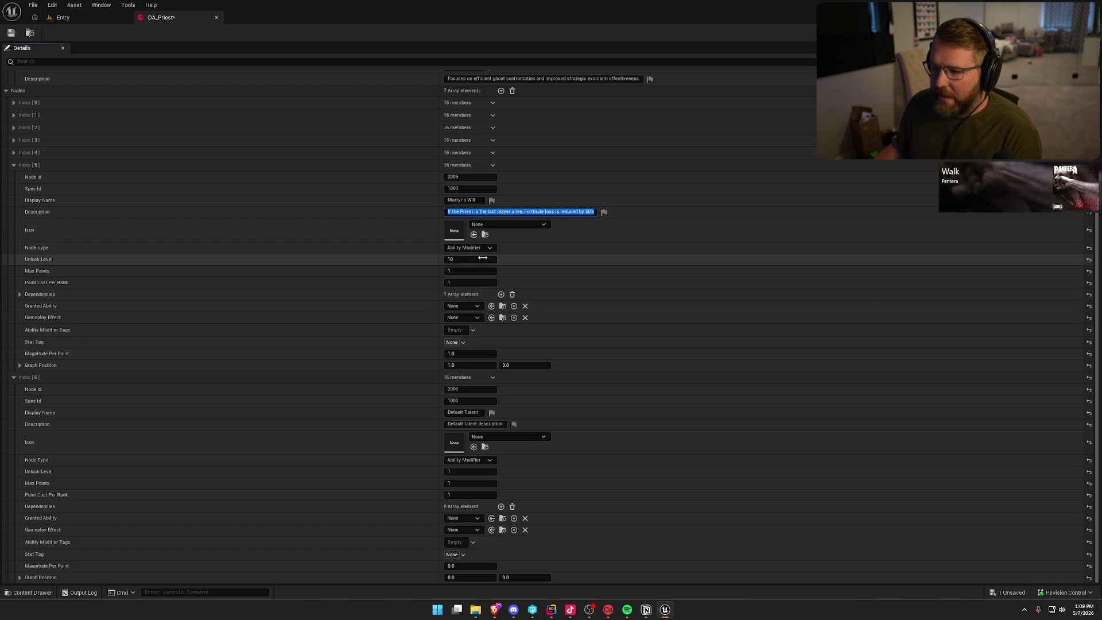
left_click(467, 249)
left_click(467, 253)
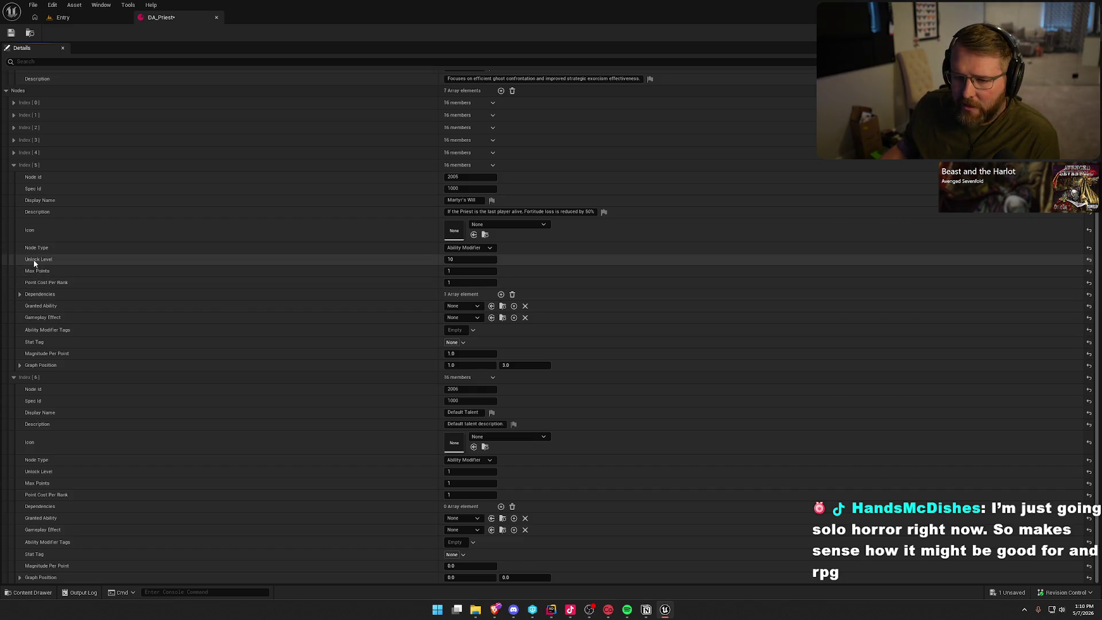
Expand Martyr's Will's first dependency entry, showing node 2002 with 1 required point, and check the Notion notes
left_click(20, 294)
left_click(27, 306)
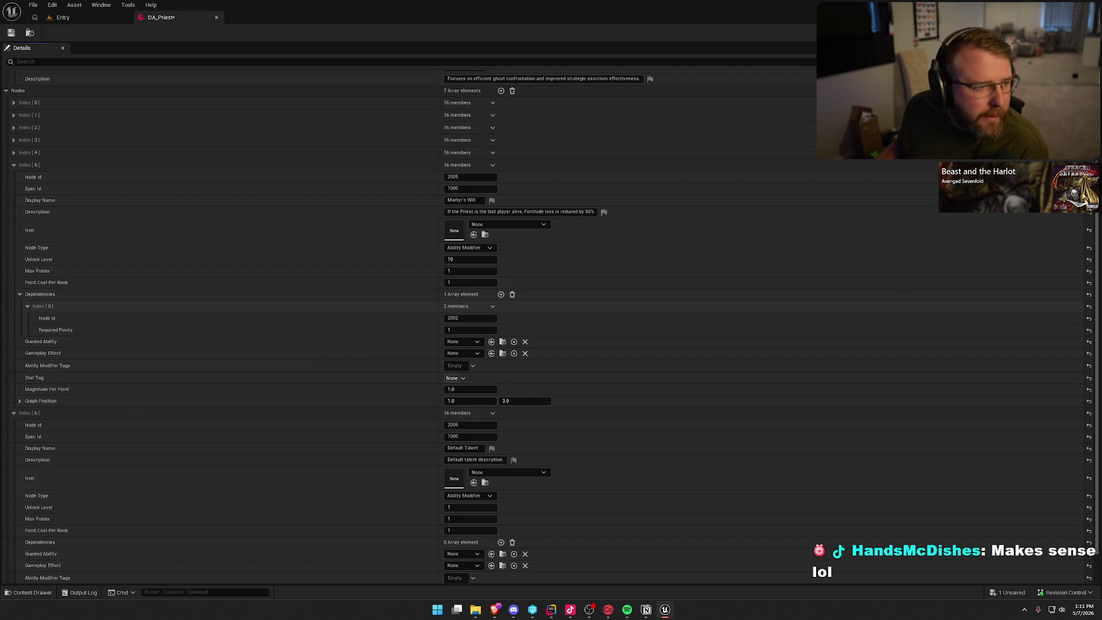
key("alt+Tab")
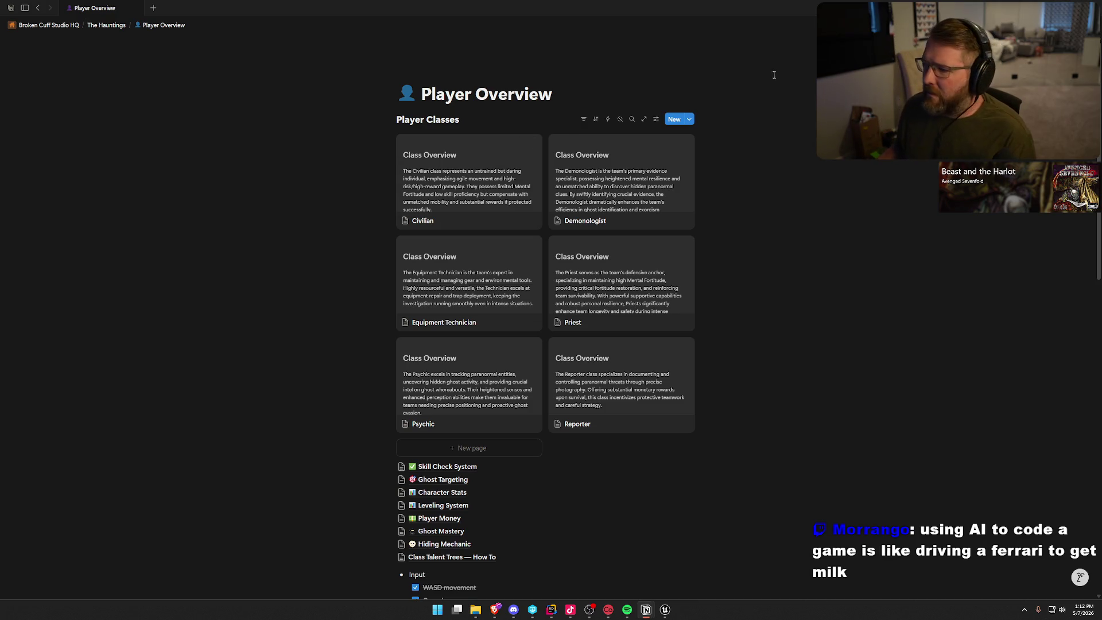
key("alt+Tab")
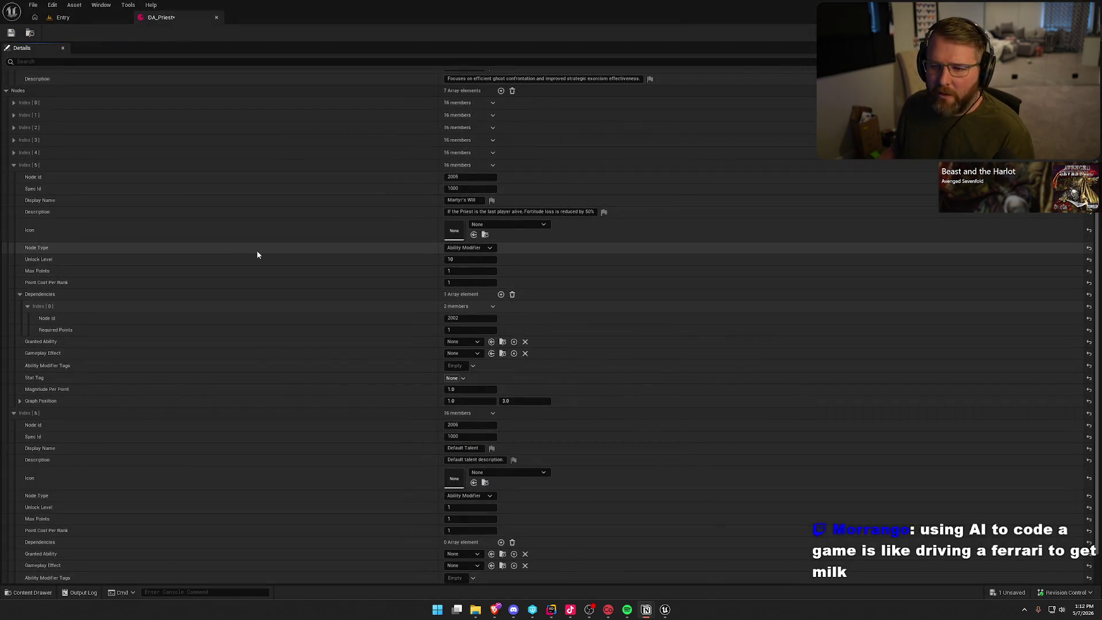
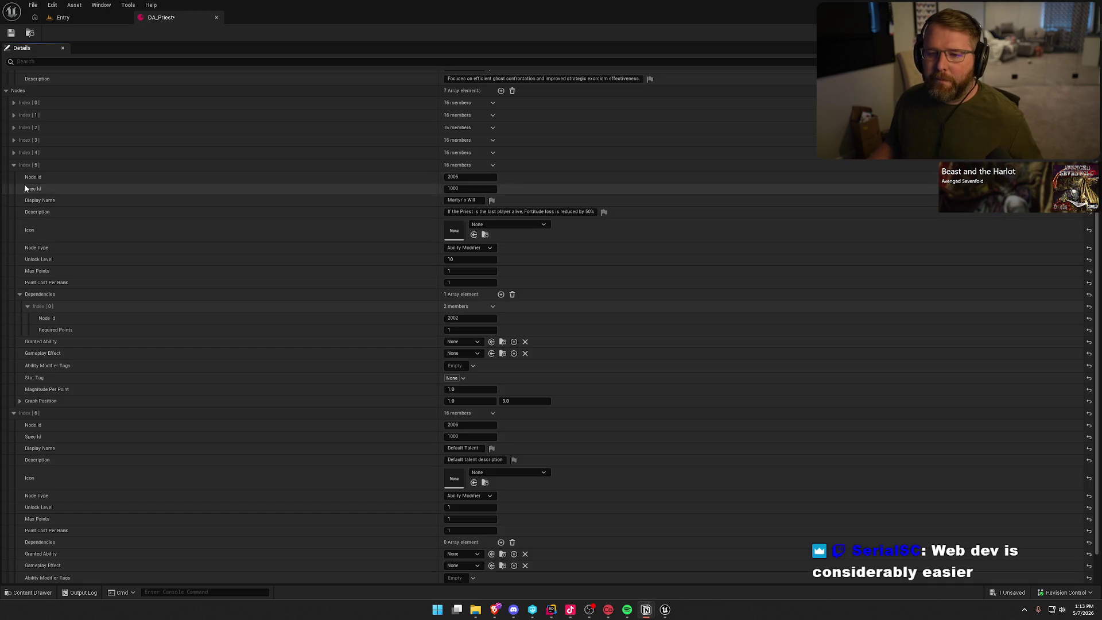
Collapse the Martyr's Will entry (Index [5]) so node 2006 at Index [6] is fully visible
left_click(13, 165)
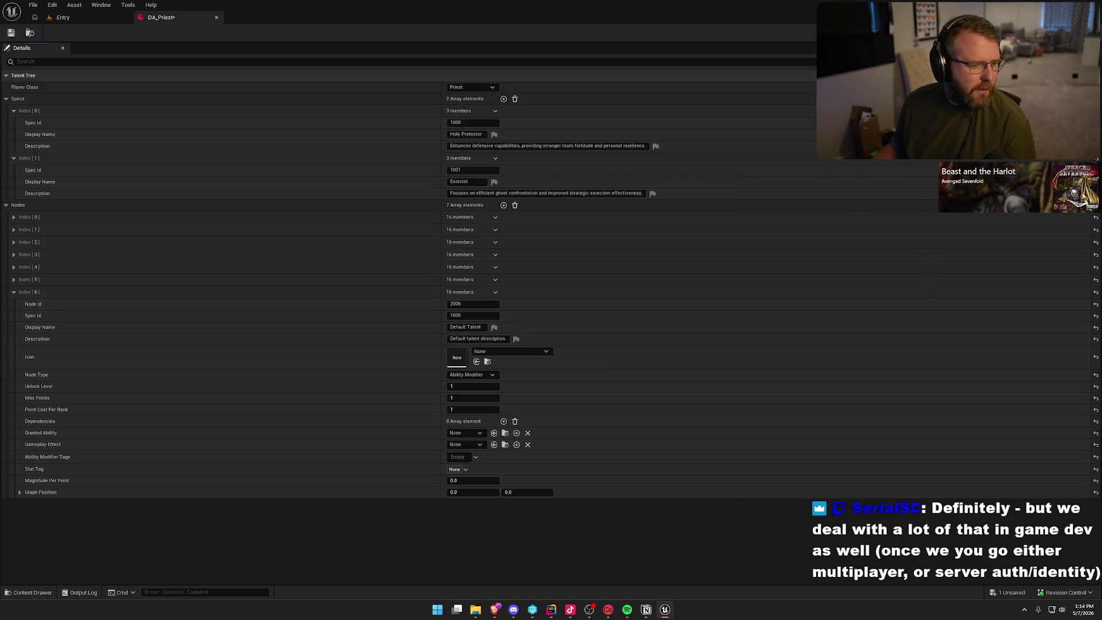
Name node 2006 'Holy Endurance', paste its description, and set unlock level 10 with max points 1
key("alt+Tab")
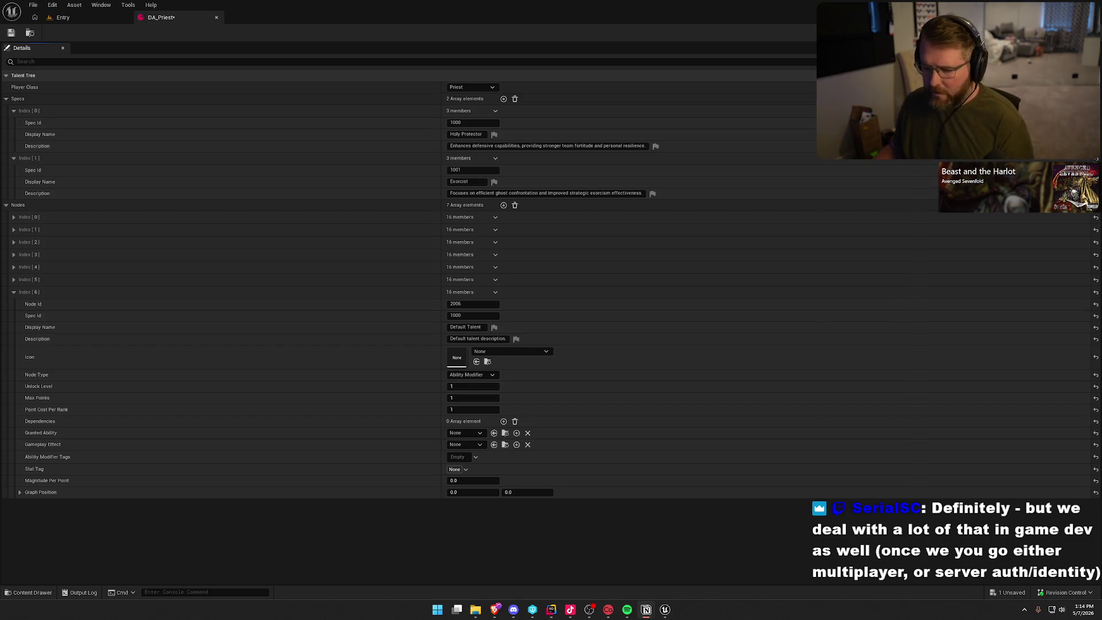
left_click(483, 328)
type("Holy Endurance")
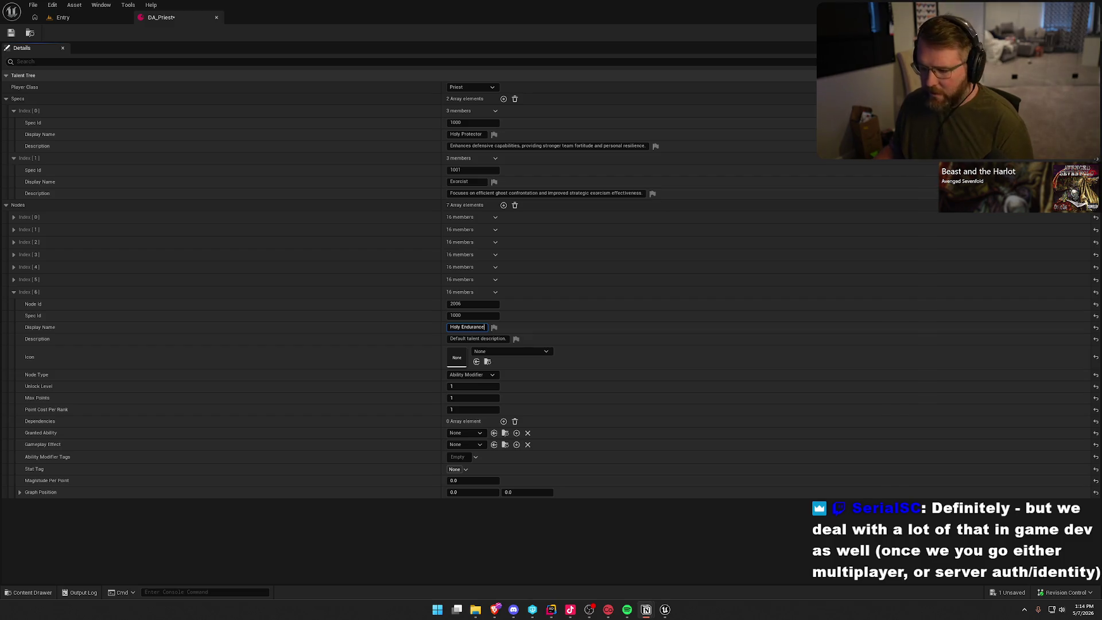
left_click(471, 340)
type("Blessing lasts twice as long if the Priest has more than 50 Fortitude remaining")
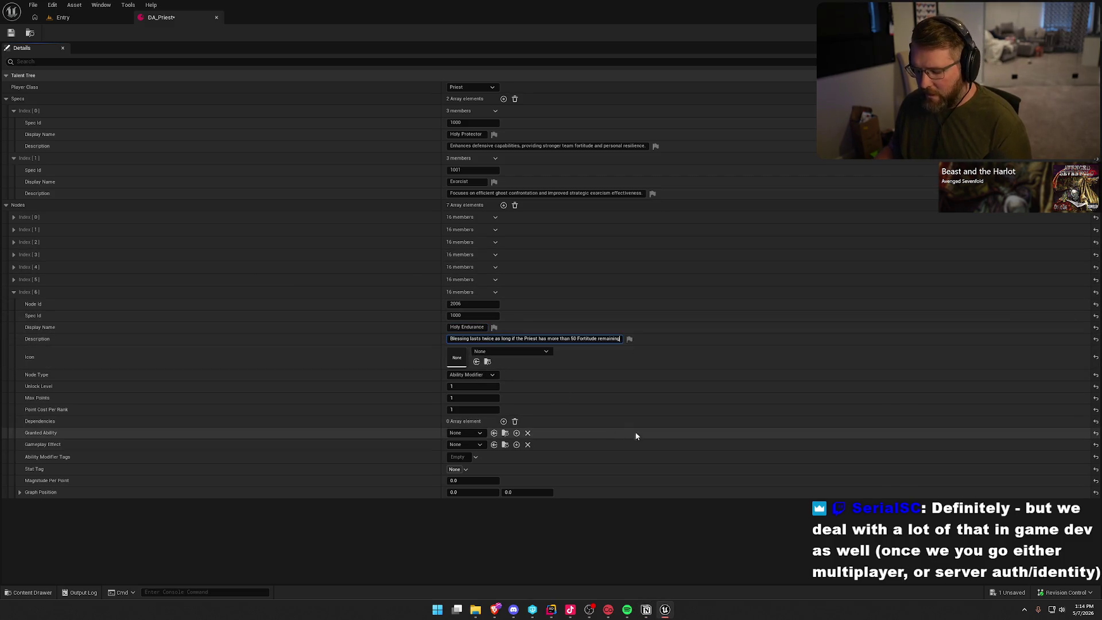
key("Return")
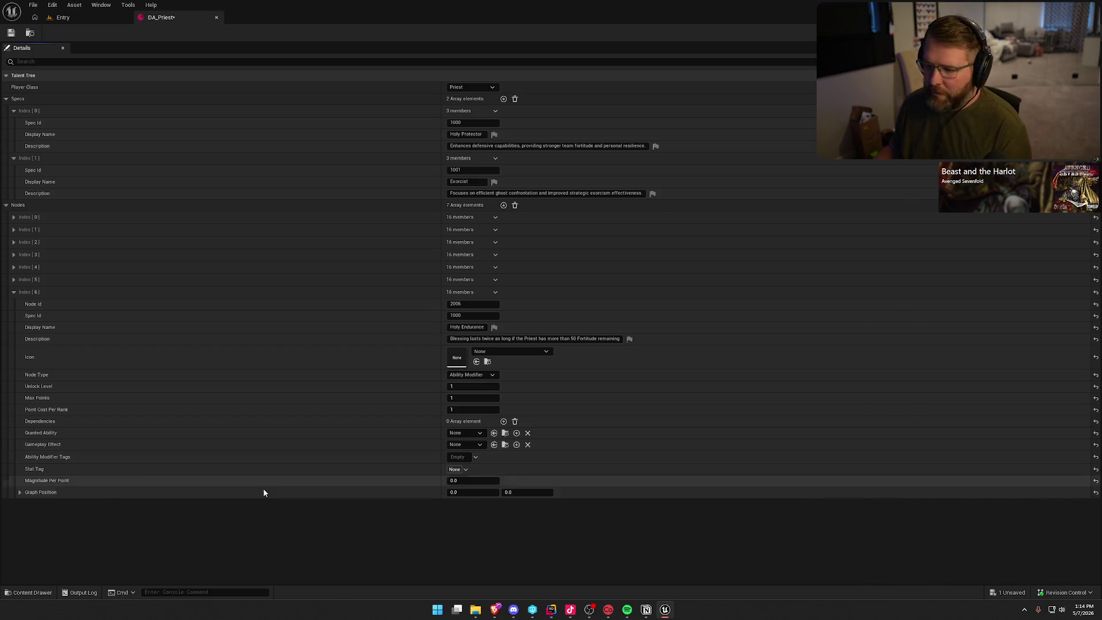
left_click(486, 389)
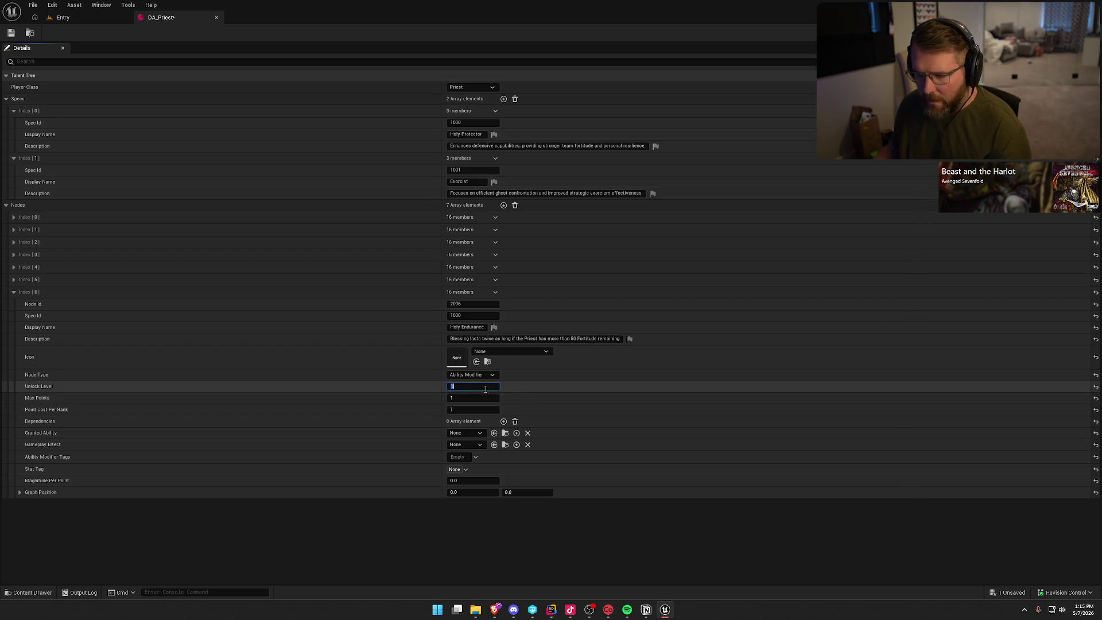
key("Tab")
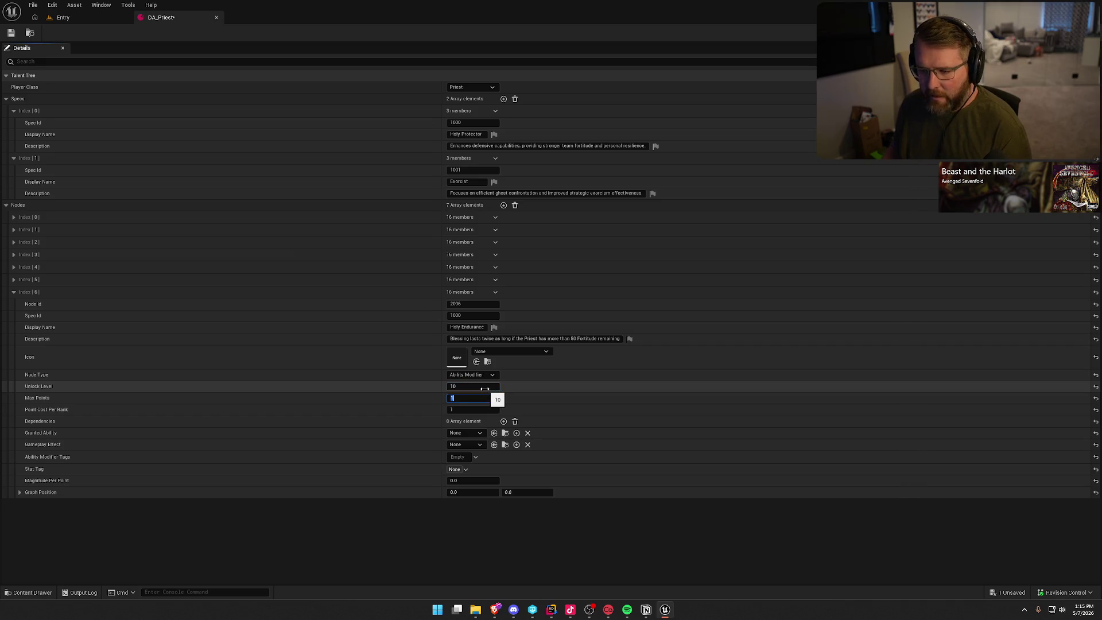
key("Tab")
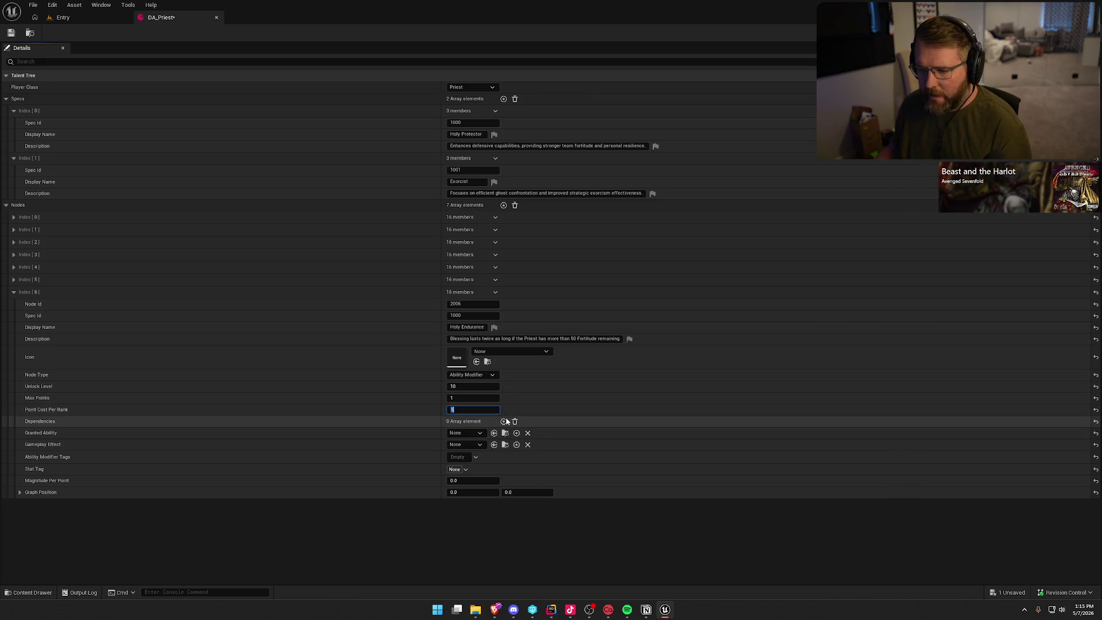
Add a dependency on node 2004, place it at graph position 3.0, 3.0, and save DA_Priest
left_click(504, 422)
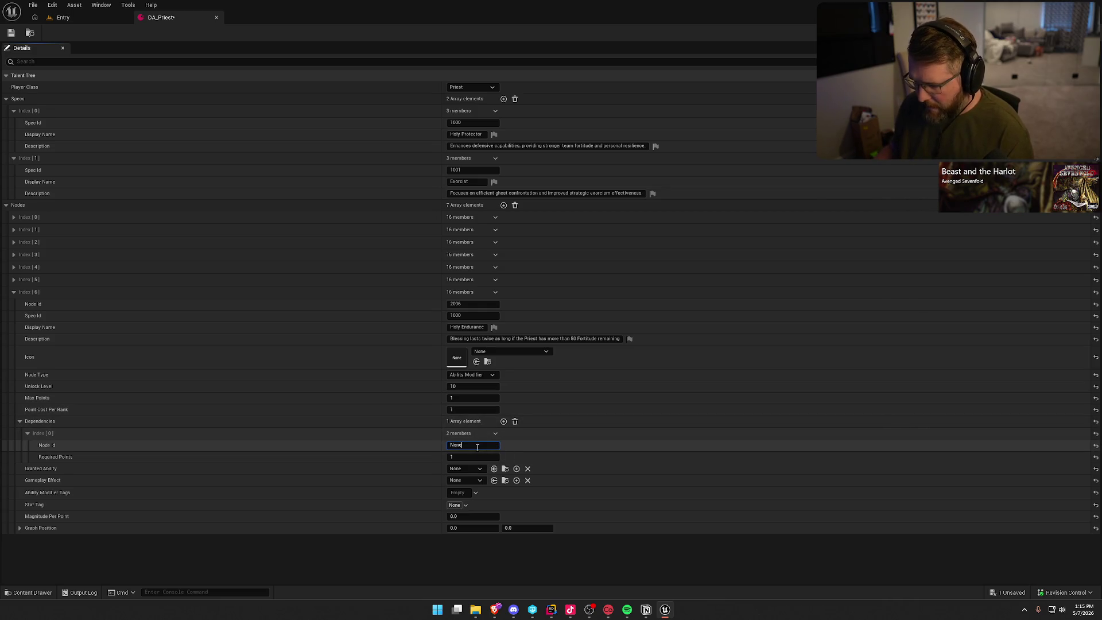
type("2004")
key("Return")
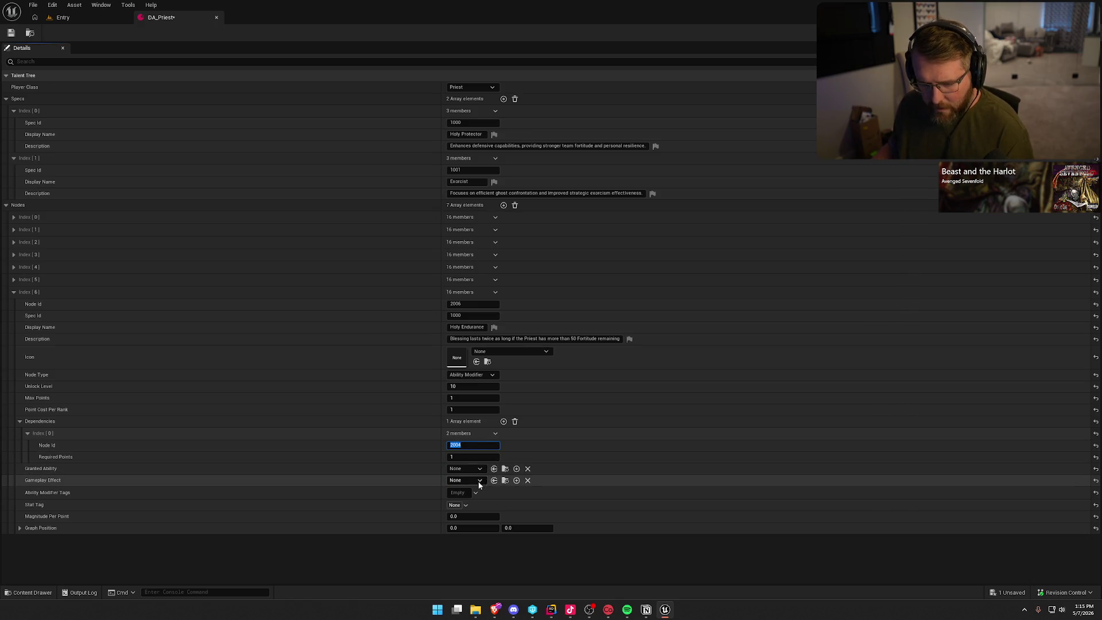
left_click(468, 516)
left_click(415, 544)
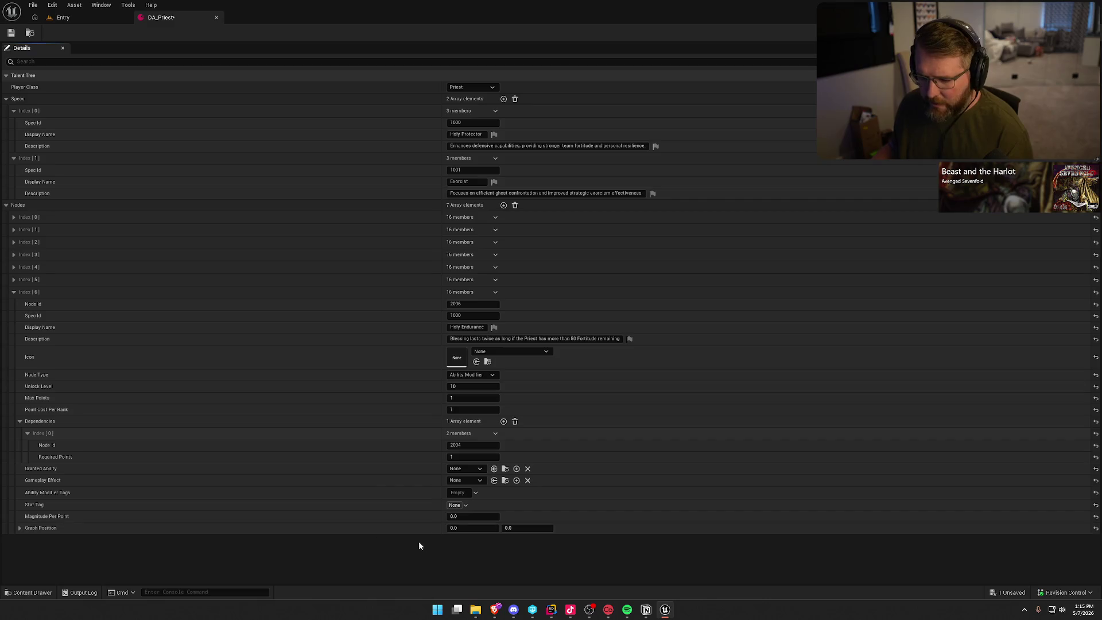
left_click(462, 529)
type("3")
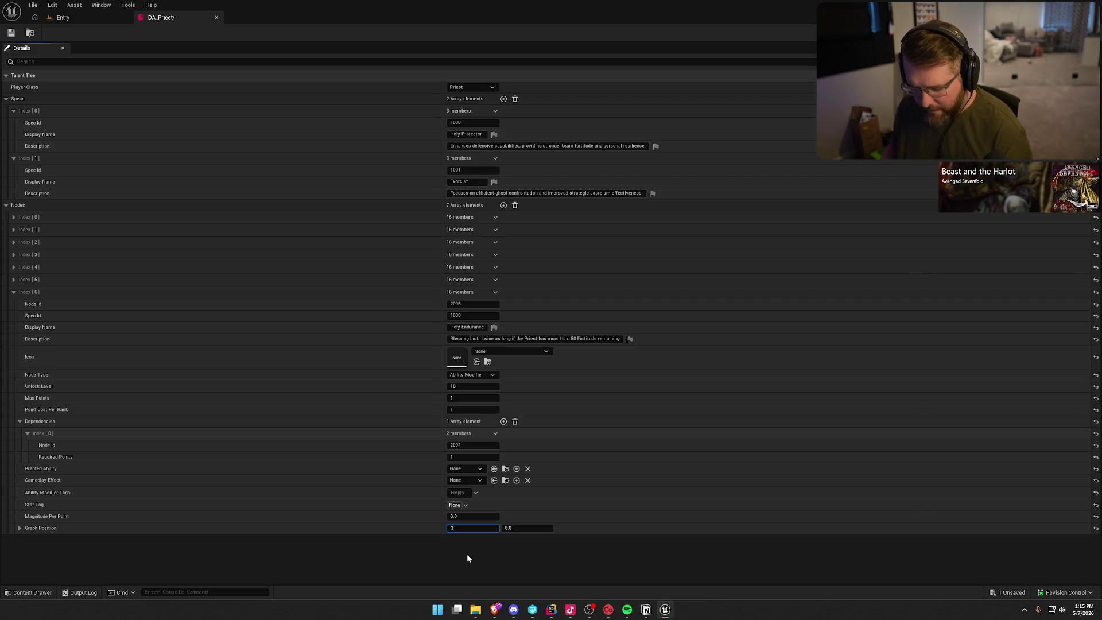
key("Tab")
type("3")
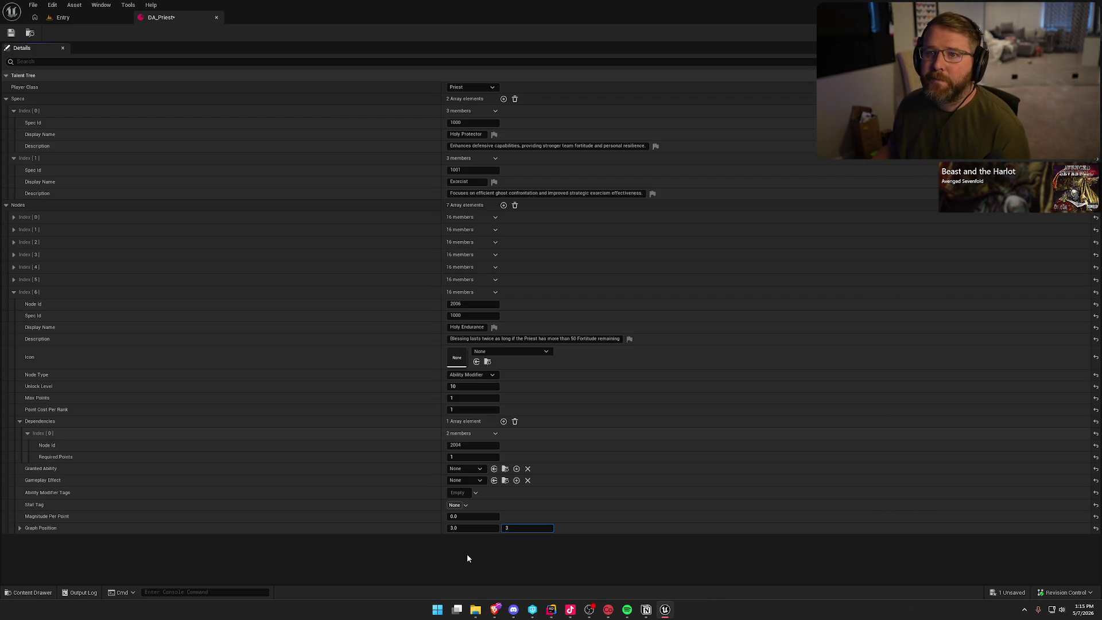
left_click(246, 107)
key("ctrl+s")
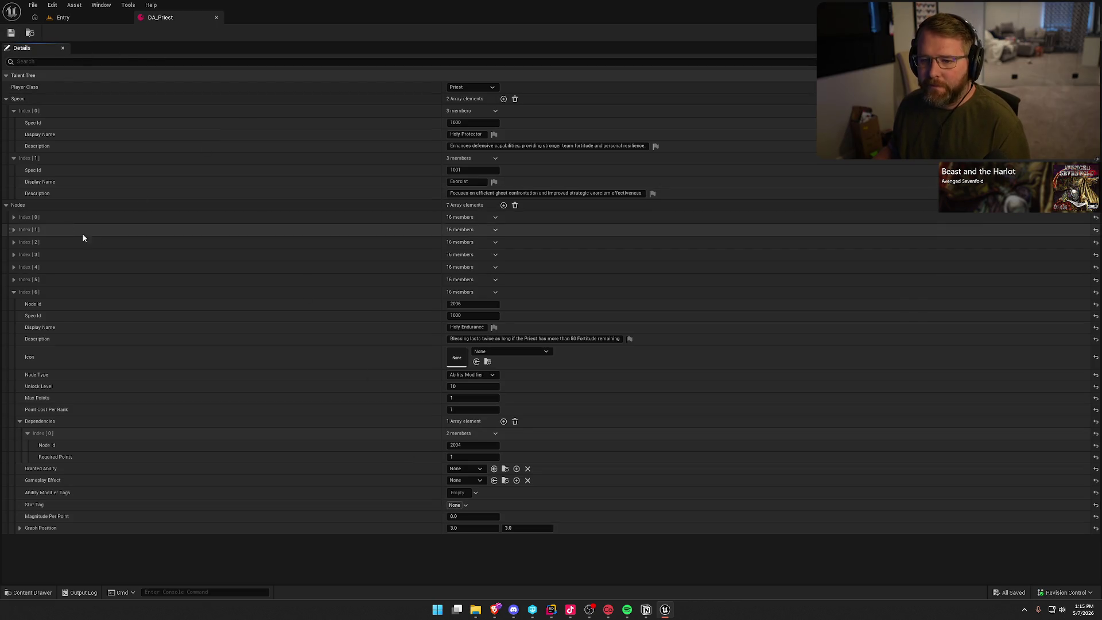
Collapse the Holy Endurance entry and add a new Index [7] element to Nodes
left_click(14, 292)
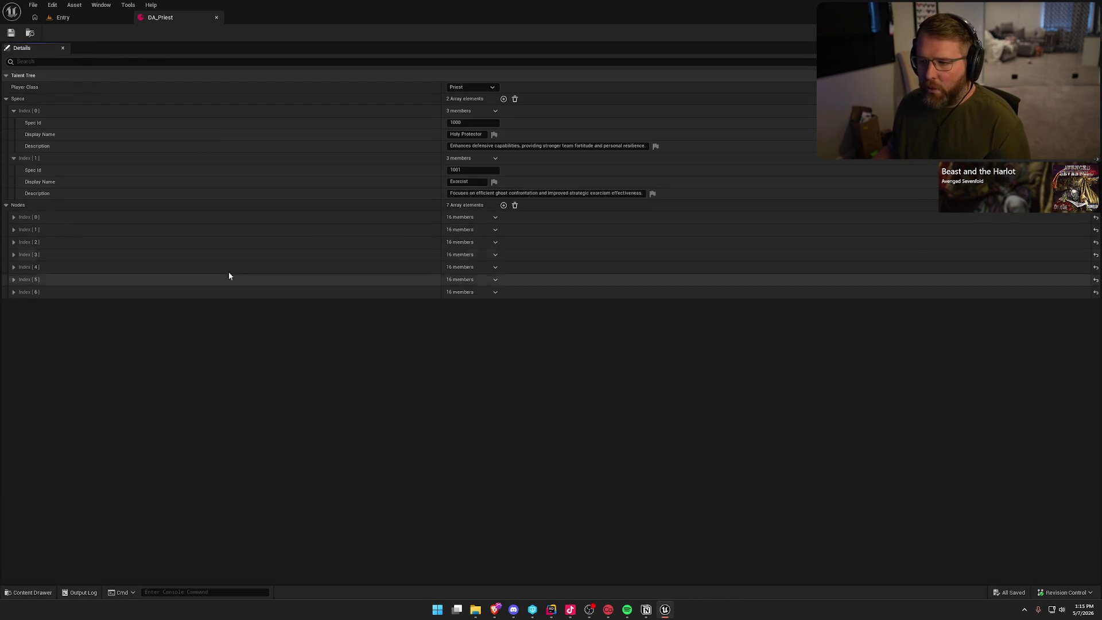
left_click(504, 205)
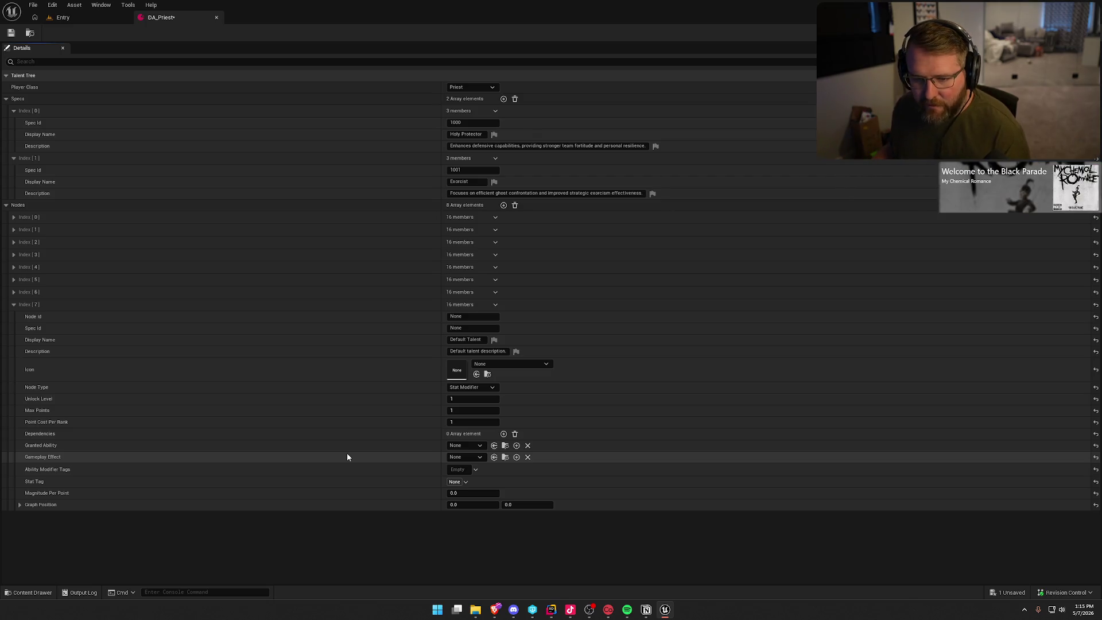
Set the new node's Node Id to 2007, Spec Id to 1000, and name it 'Guiding Light'
left_click(459, 317)
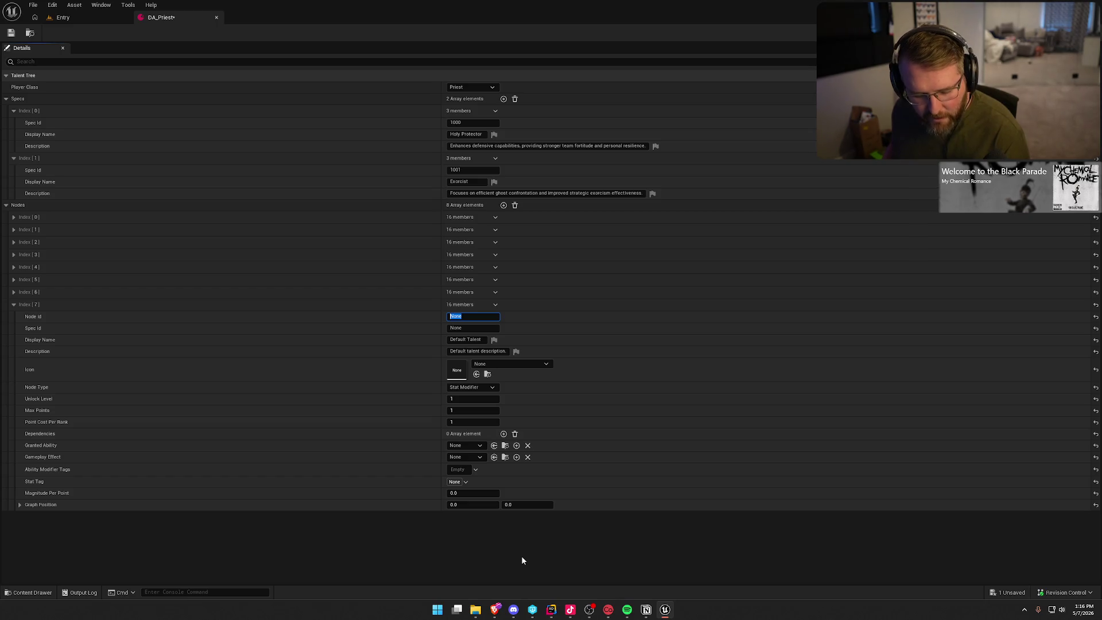
type("2007")
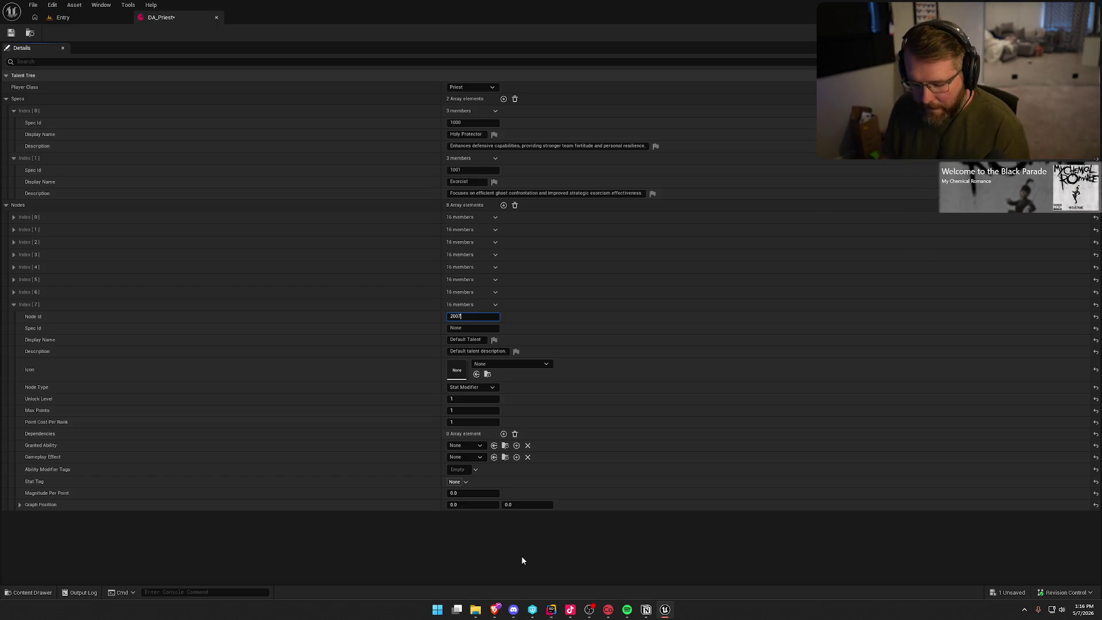
key("Tab")
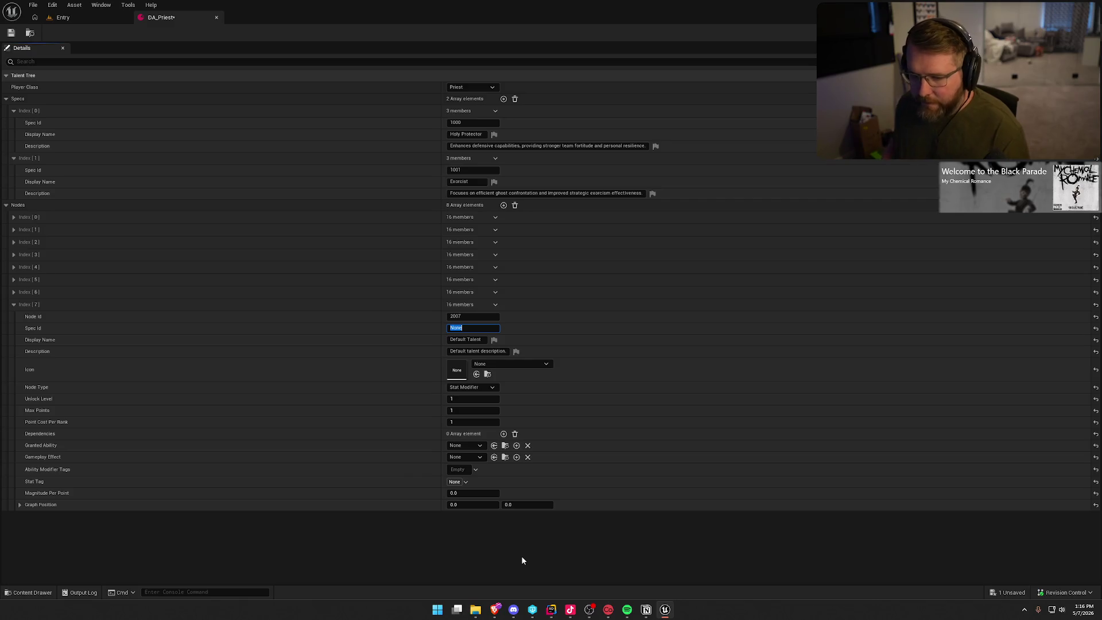
type("1000")
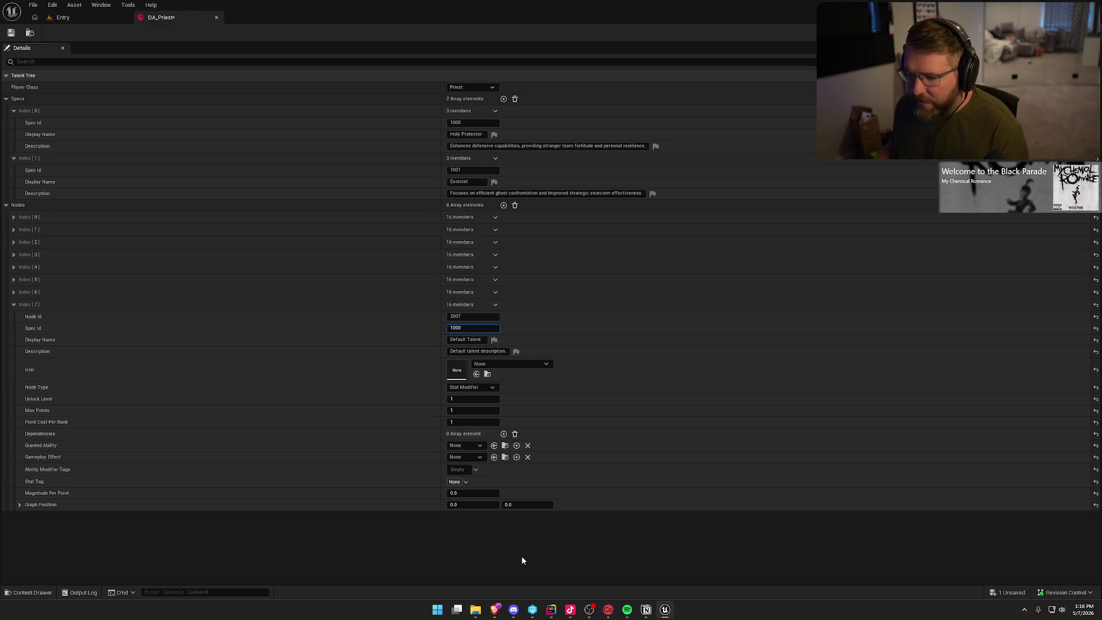
key("Tab")
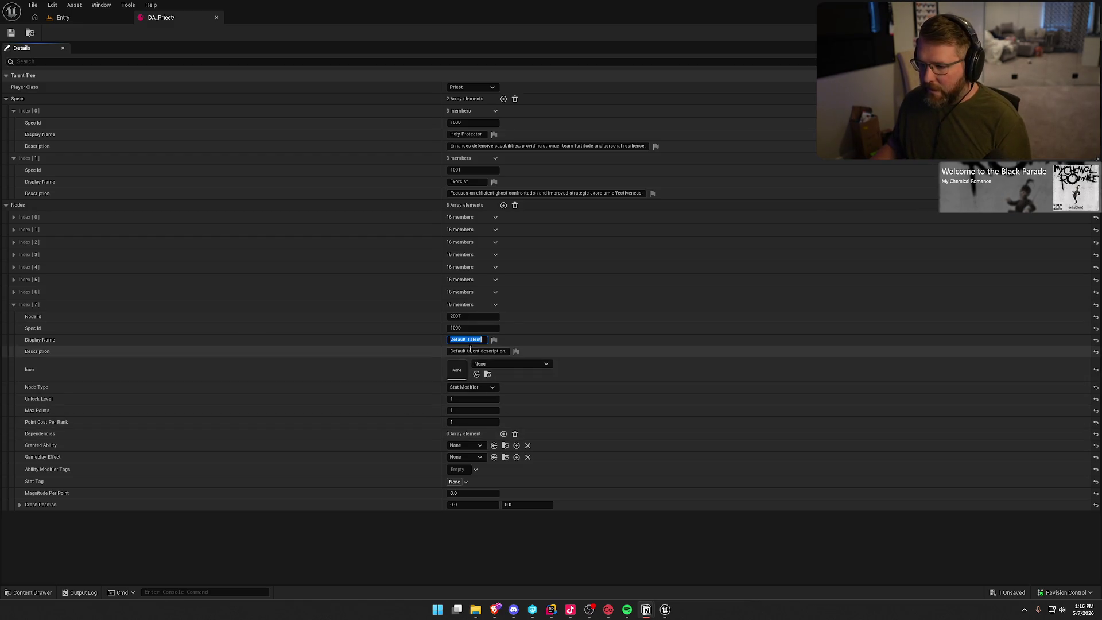
type("Guiding Light")
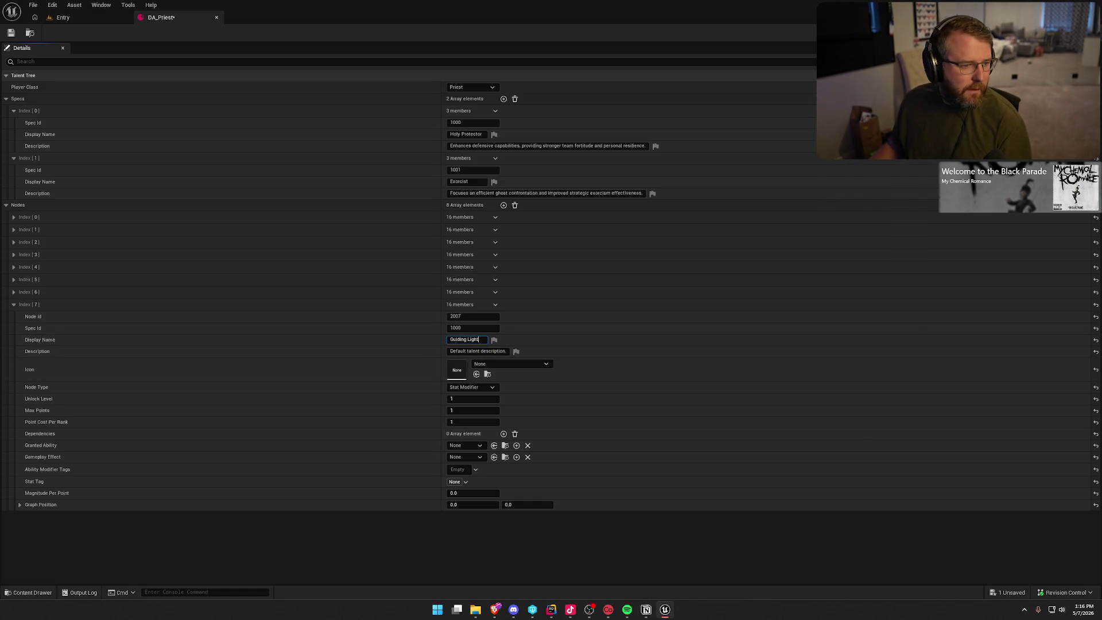
Paste the Fortitude-regen description, then set unlock level 20, max points -1, point cost 1
key("alt+Tab")
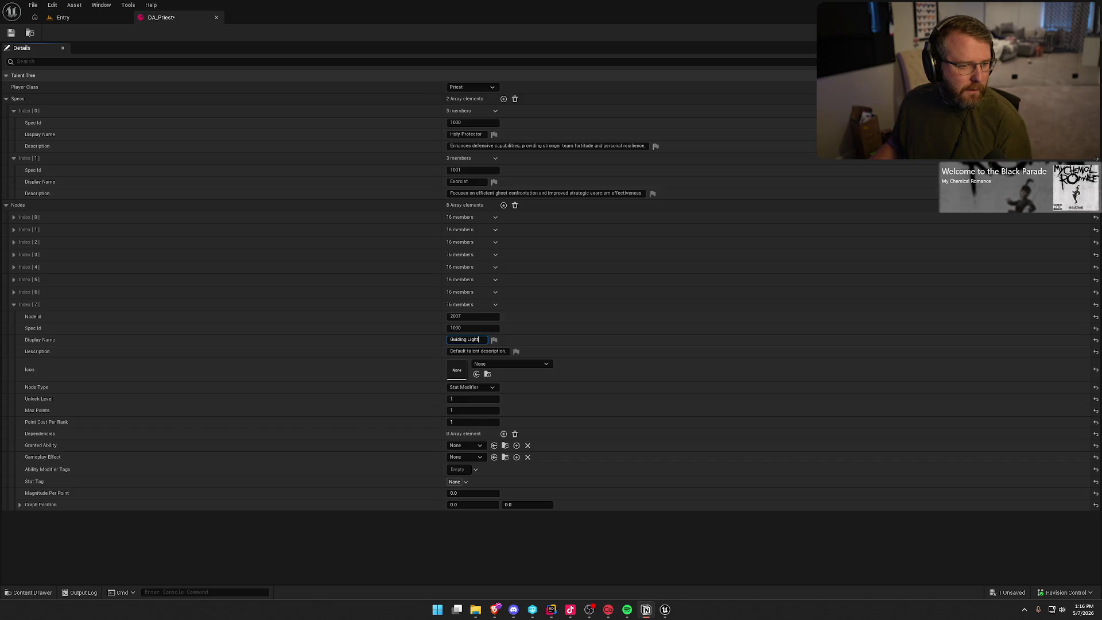
left_click(475, 352)
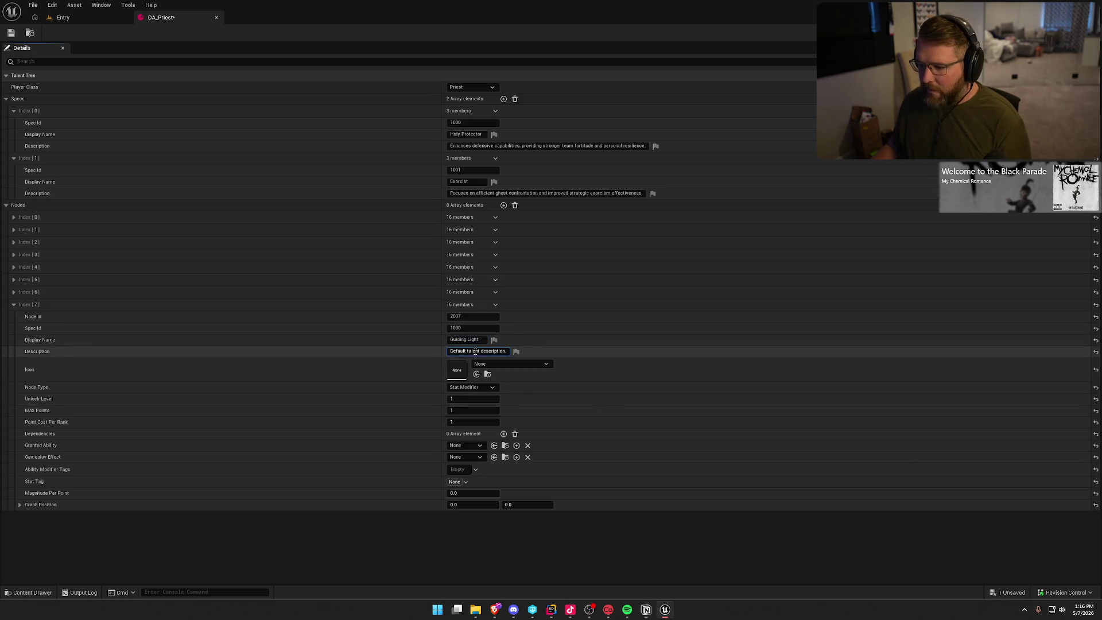
type("Standing near a light source increases Fortitude regen by 0.5% per point")
key("Return")
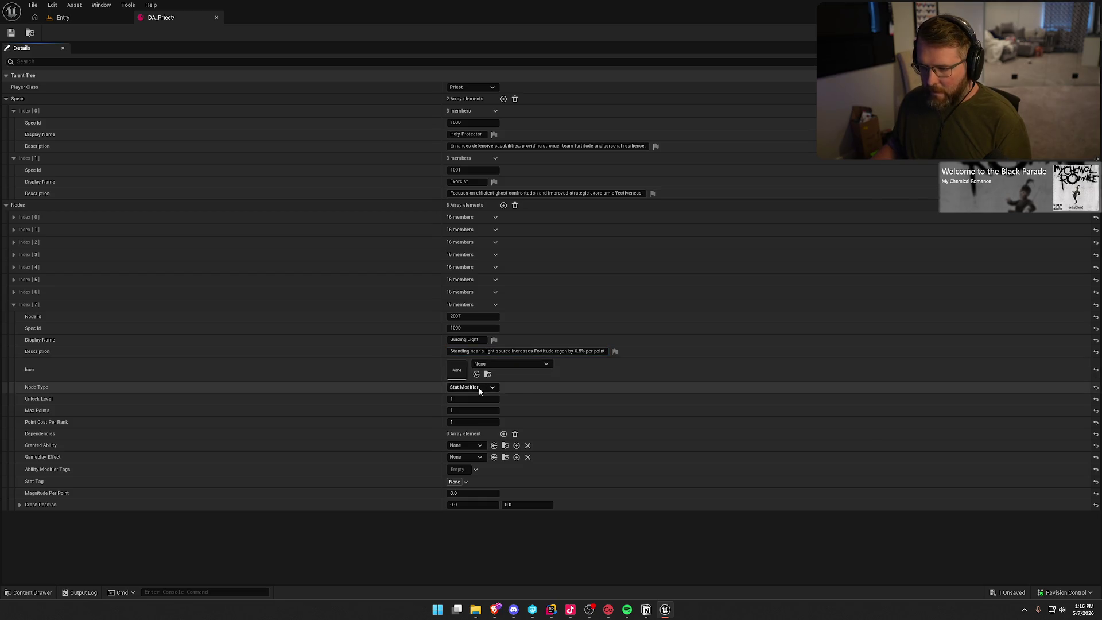
left_click(467, 399)
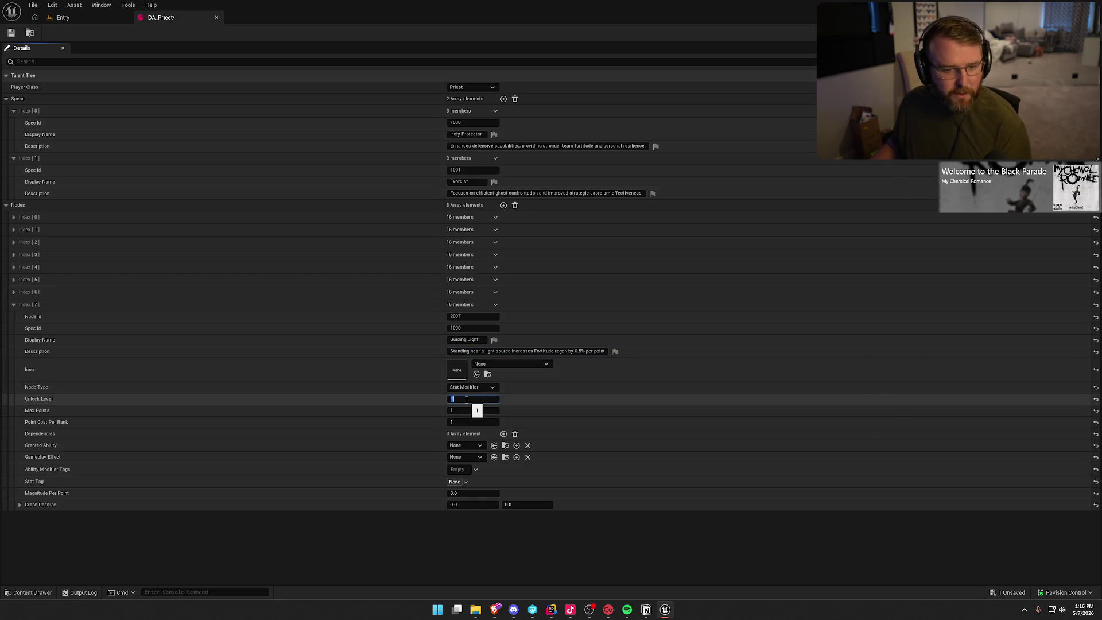
type("20")
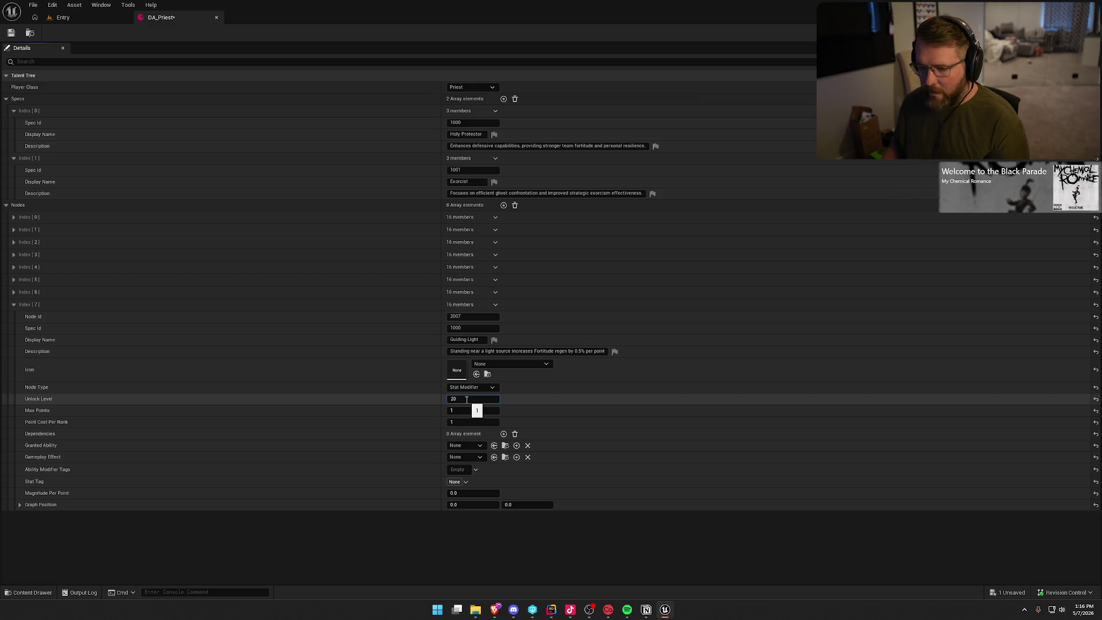
key("Tab")
key("BackSpace")
type("-")
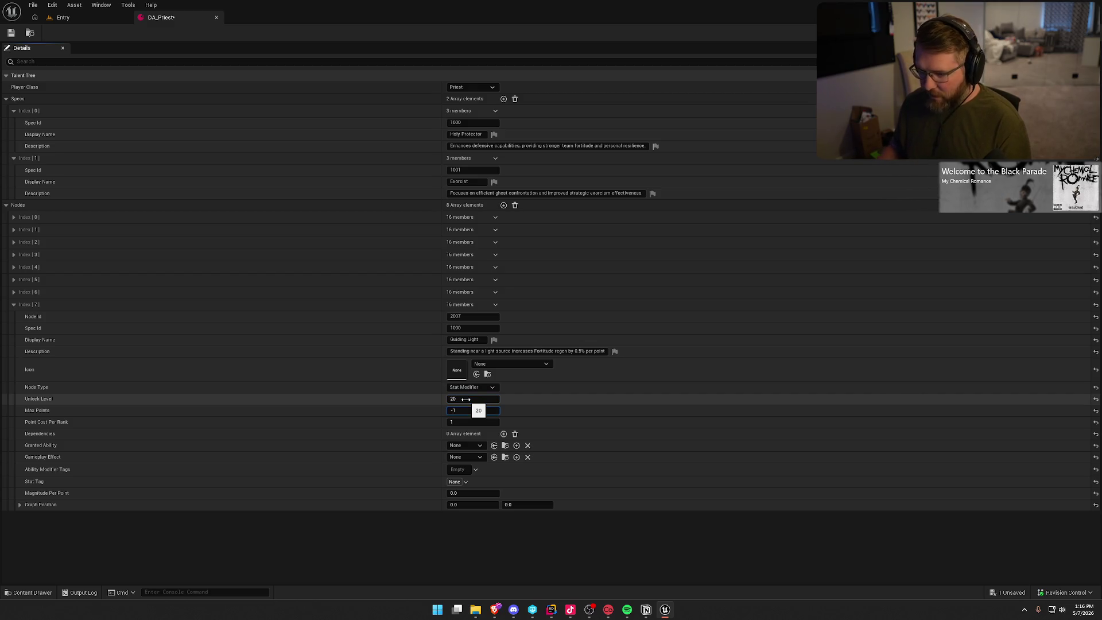
key("Tab")
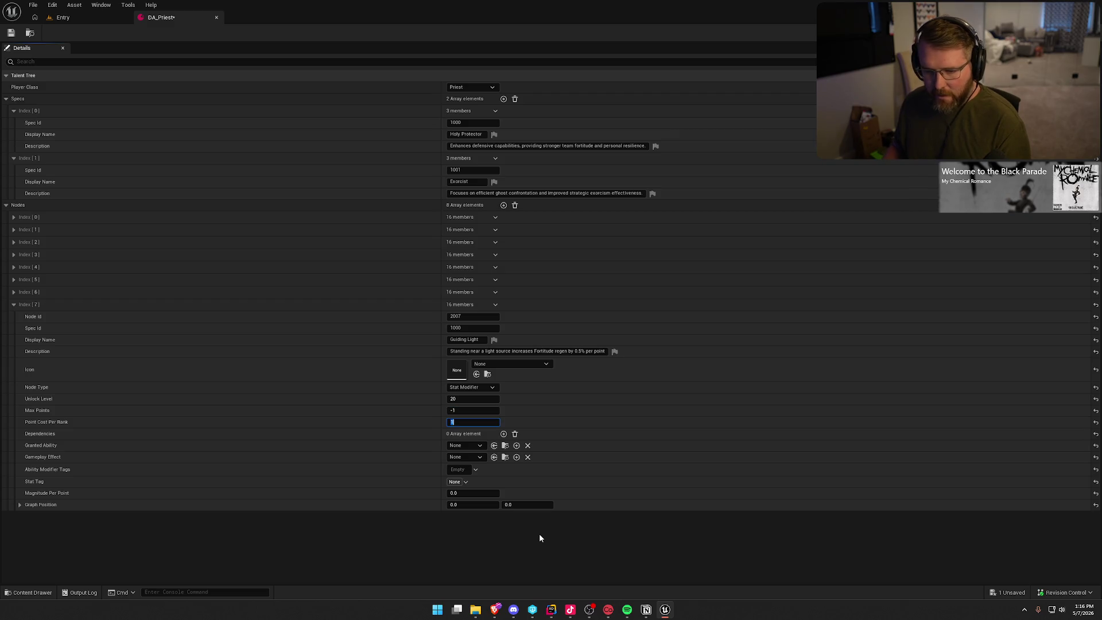
key("Return")
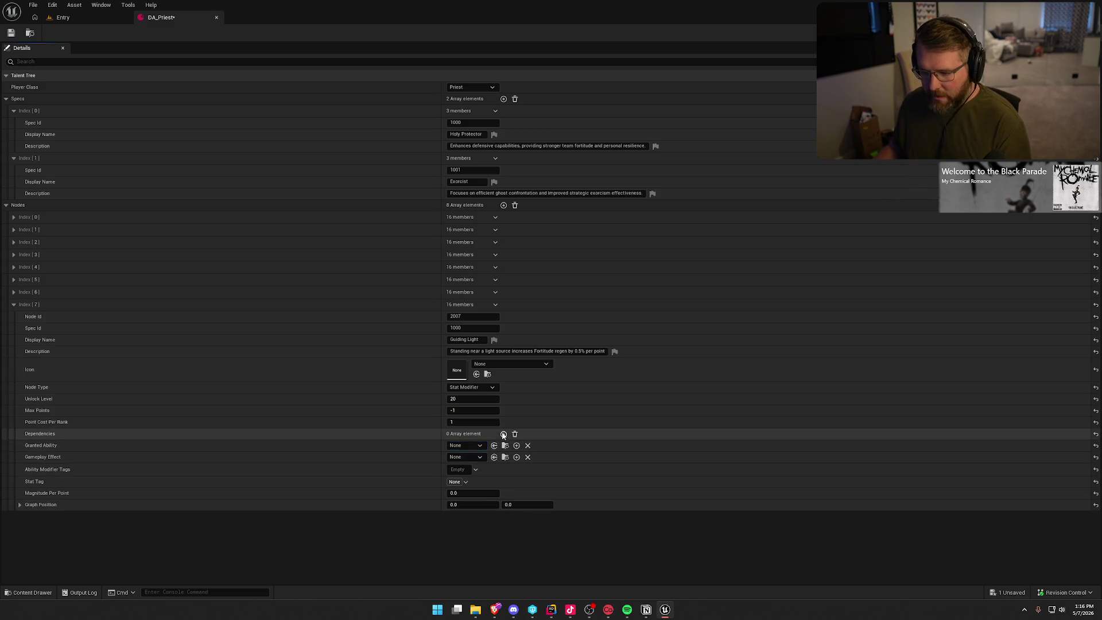
Make Guiding Light depend on node 2005 with magnitude per point 0.5
left_click(503, 434)
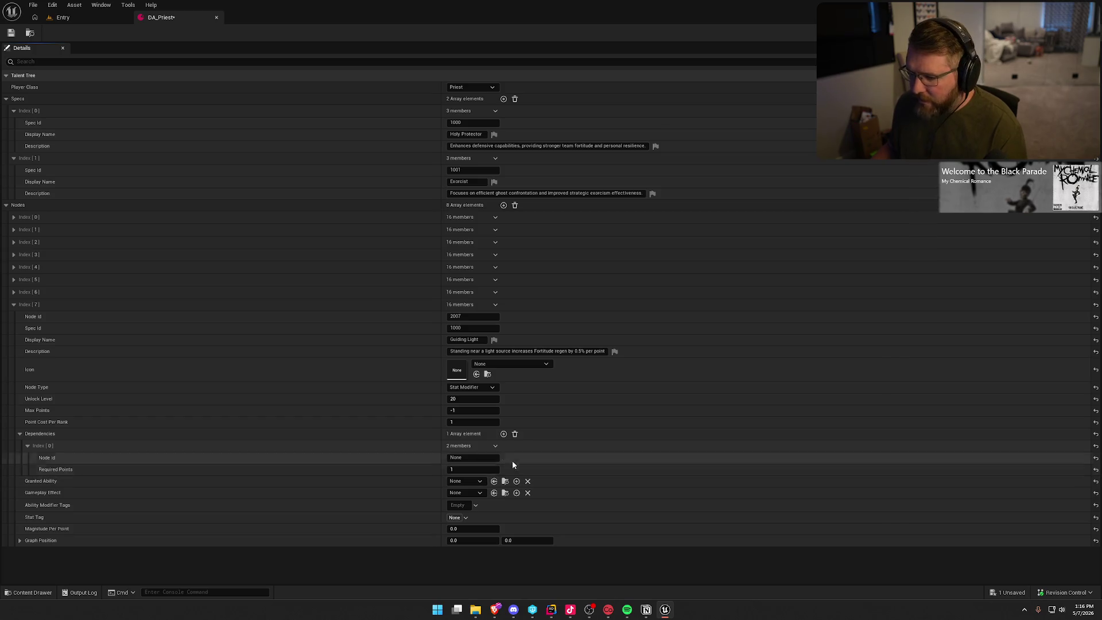
left_click(481, 459)
type("2005")
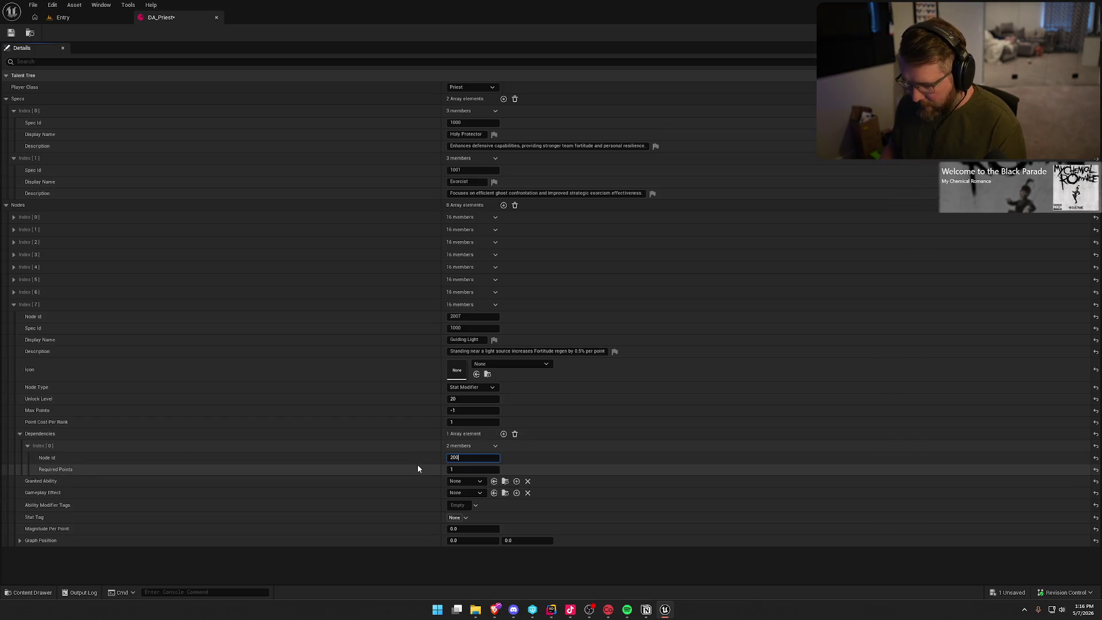
key("Return")
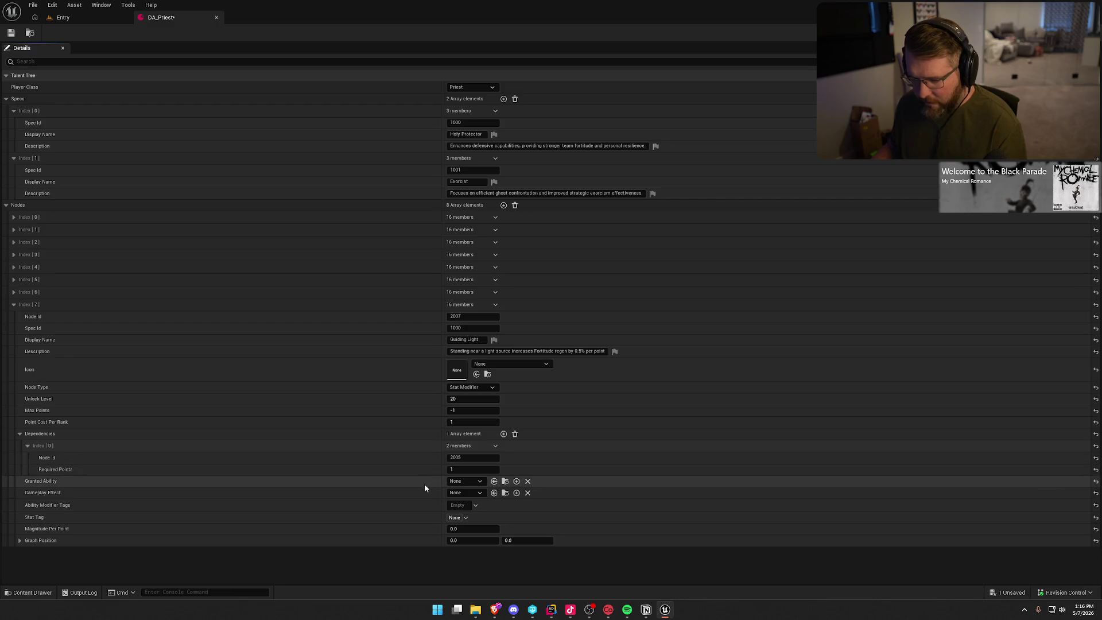
left_click(476, 529)
key("BackSpace")
type("0.5")
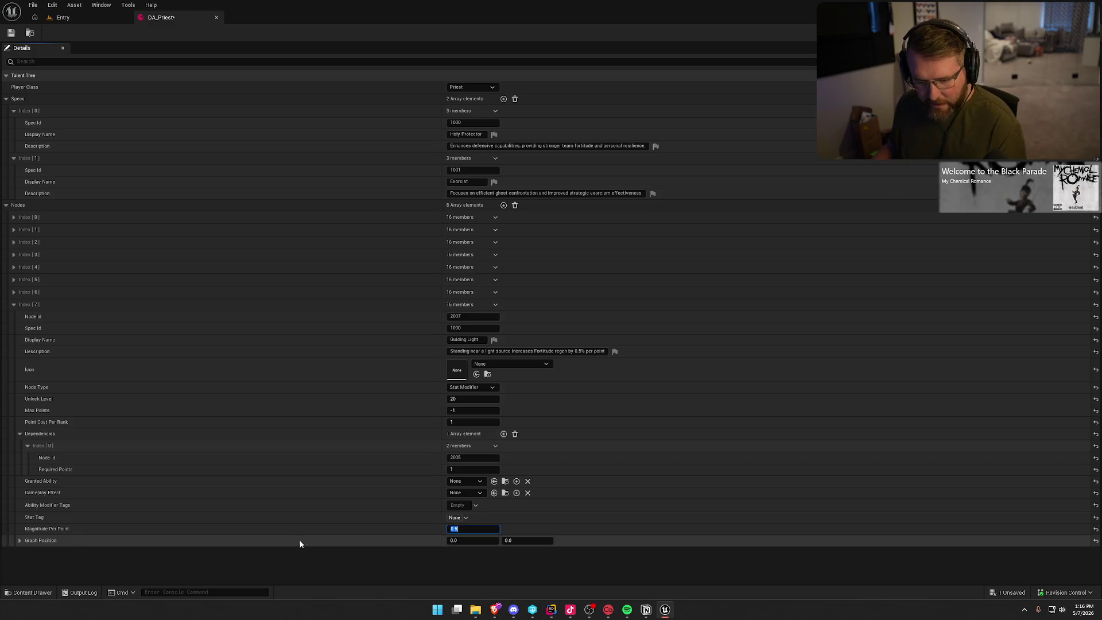
key("Return")
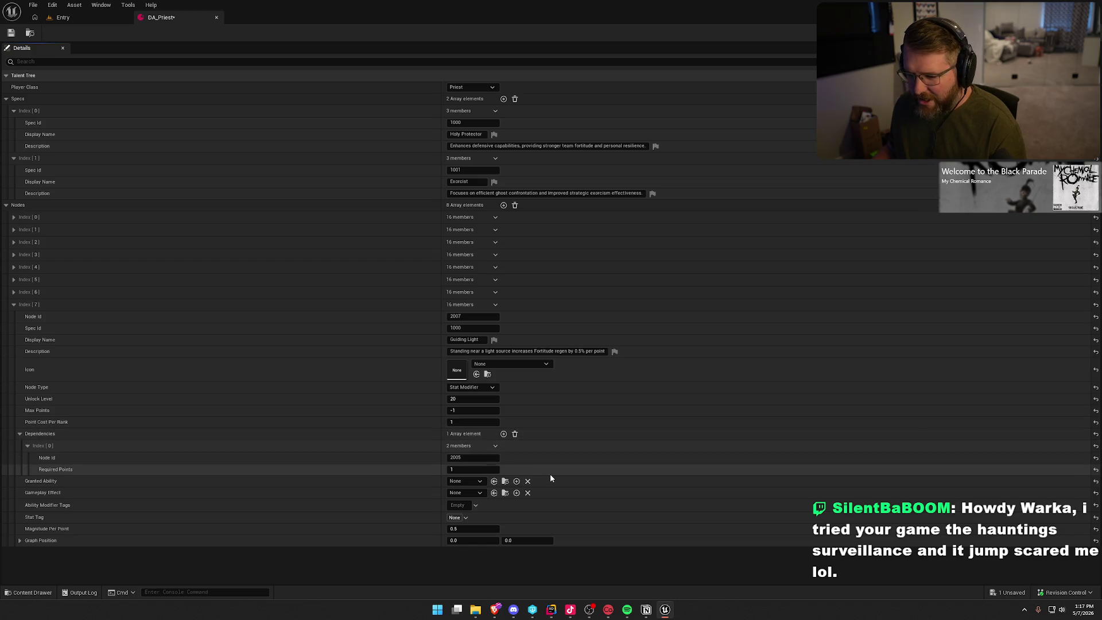
Place Guiding Light at graph position 1.0, 4.0 and collapse its entry
left_click(463, 538)
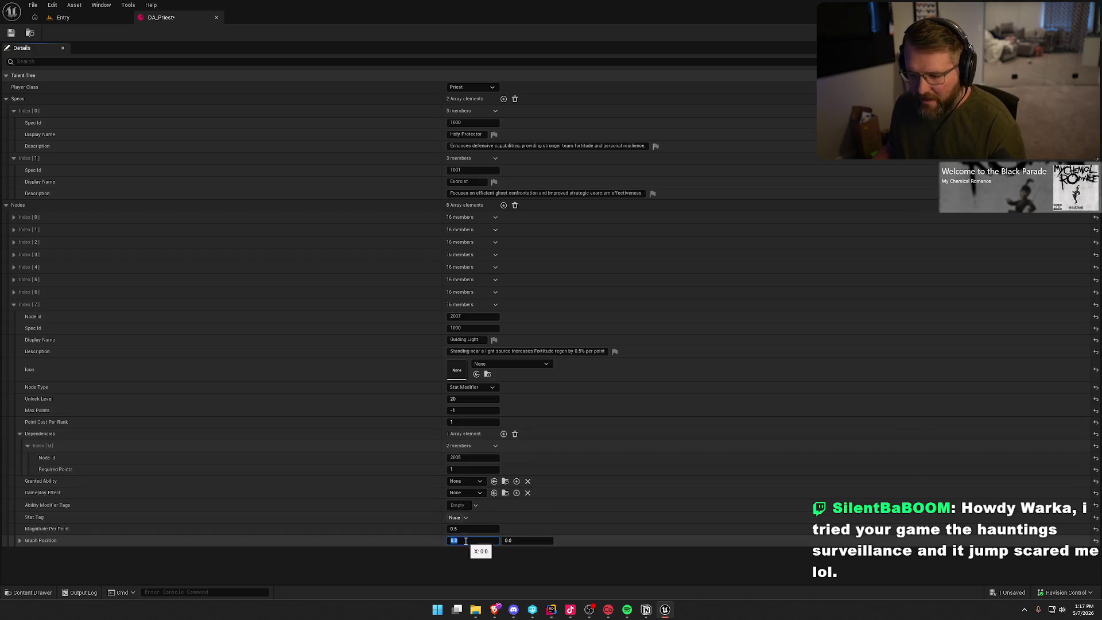
type("1")
key("Tab")
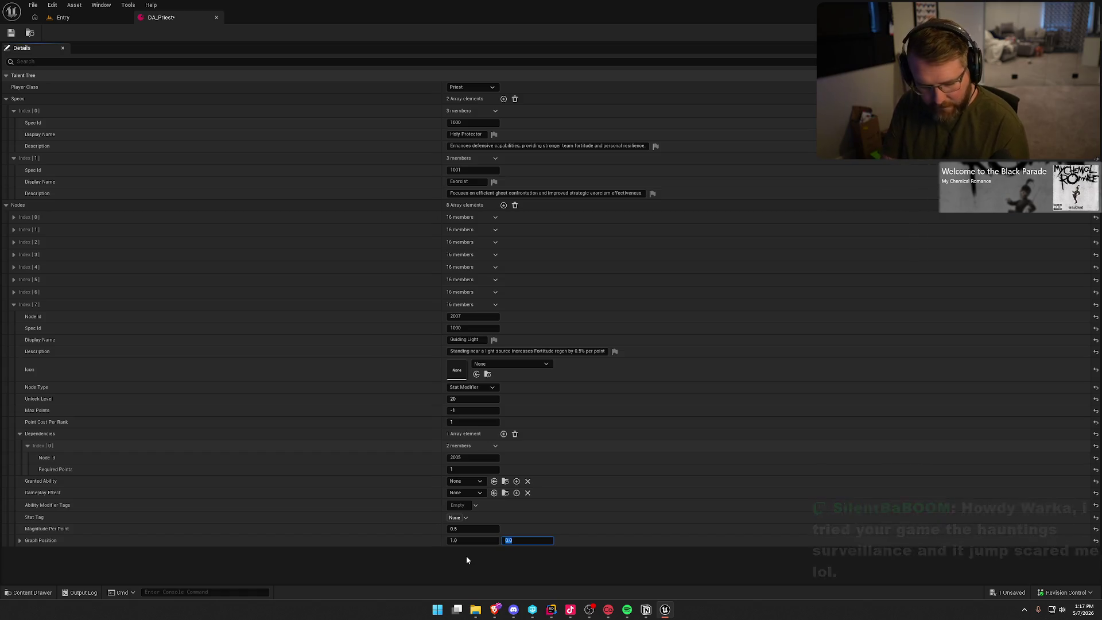
type("4")
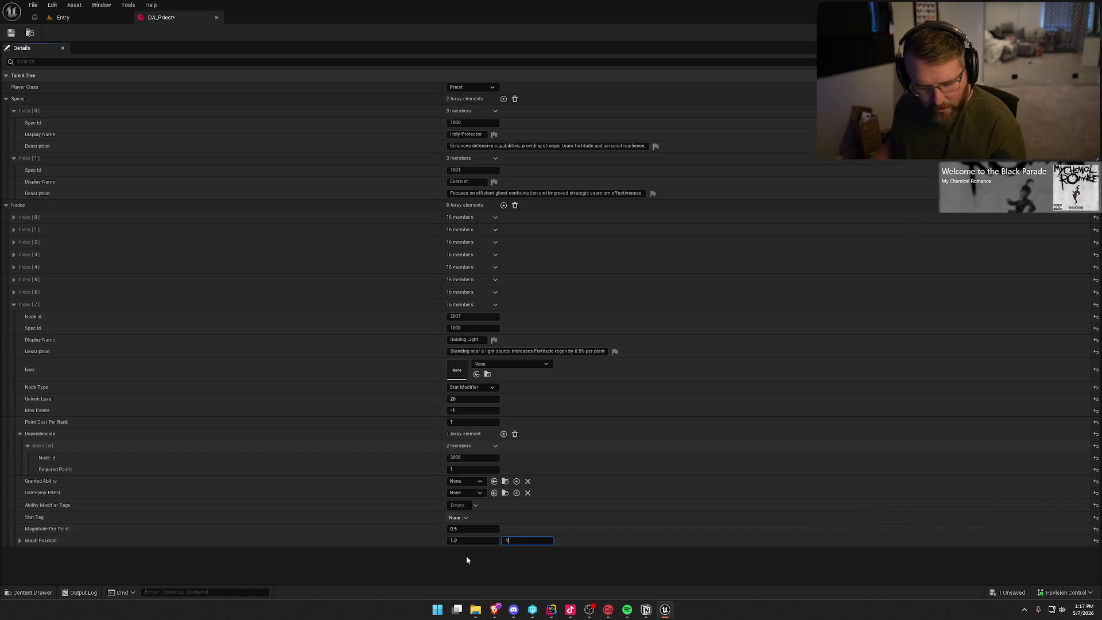
key("Return")
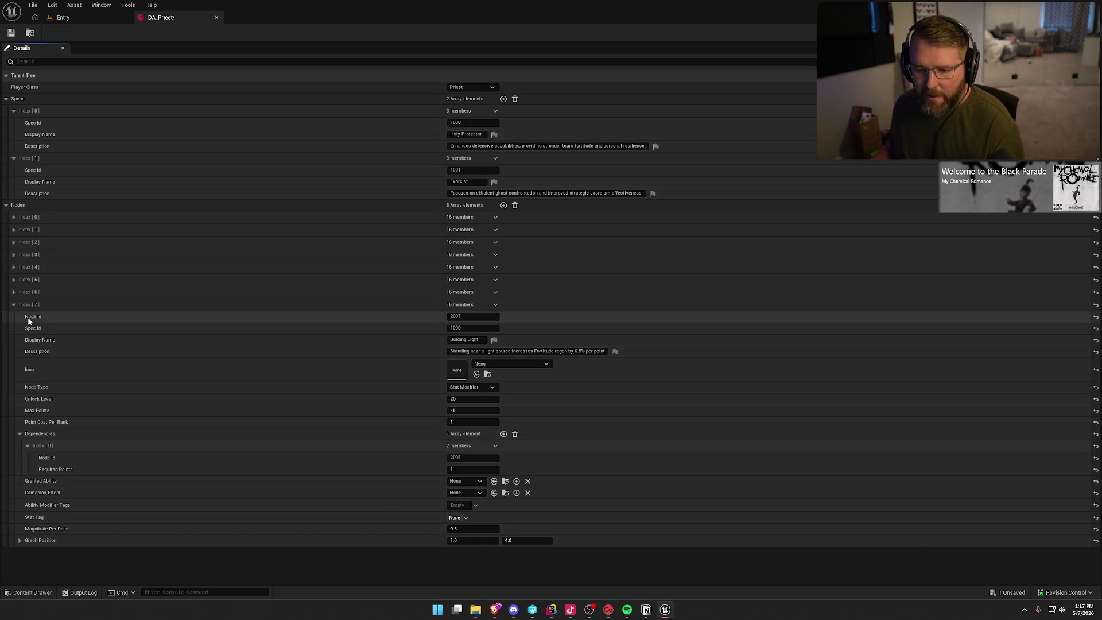
left_click(13, 304)
Add Nodes Index [8] and give it Node Id 2008 and Spec Id 1000
left_click(503, 205)
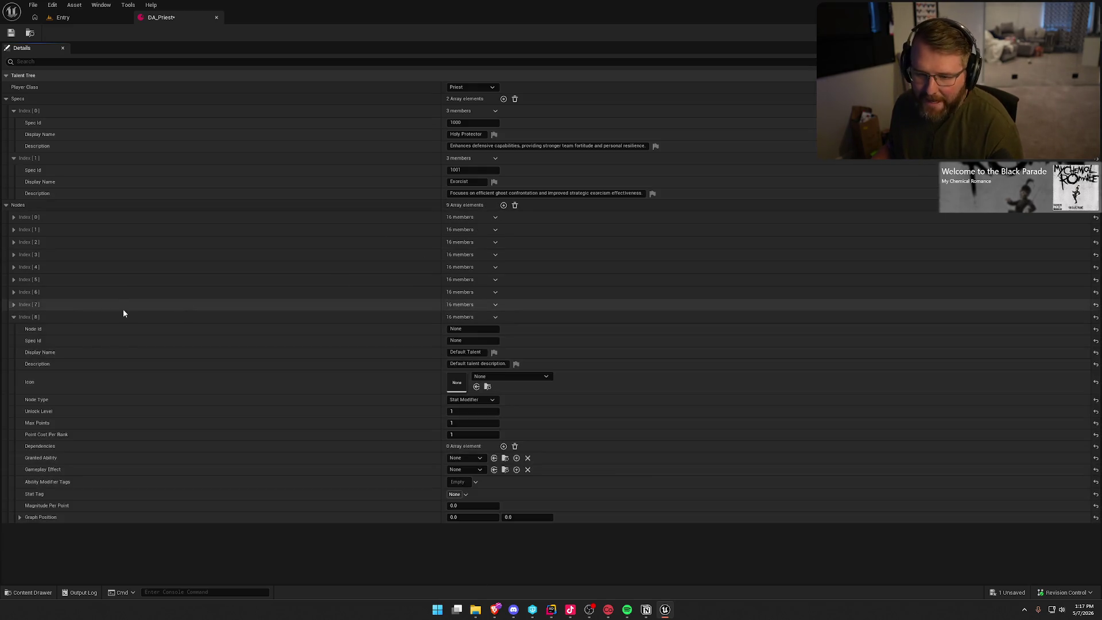
left_click(459, 329)
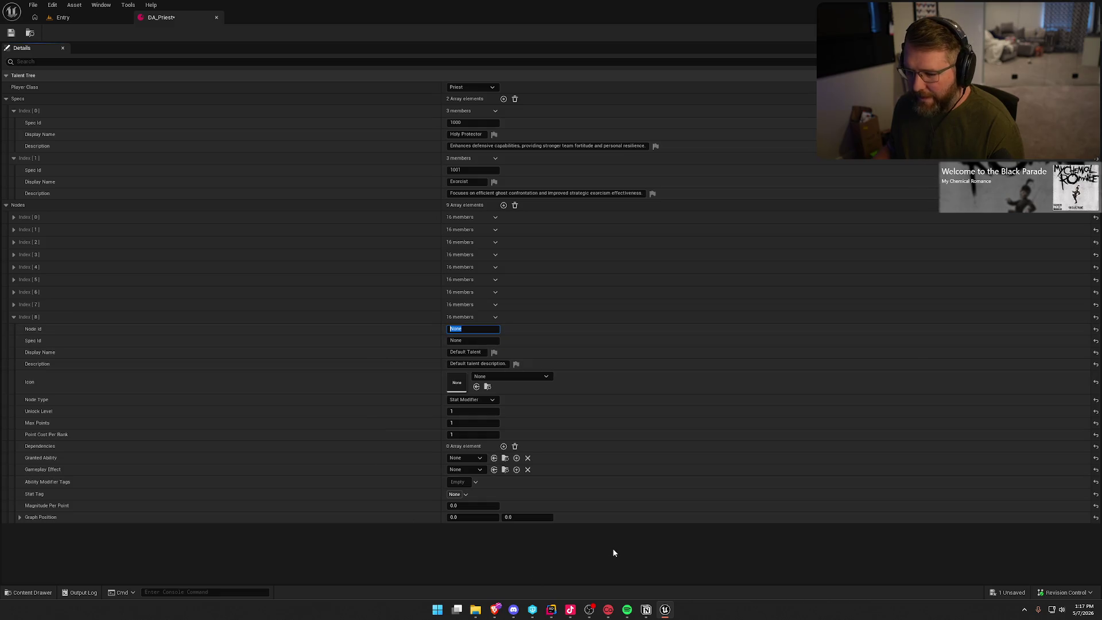
type("2008")
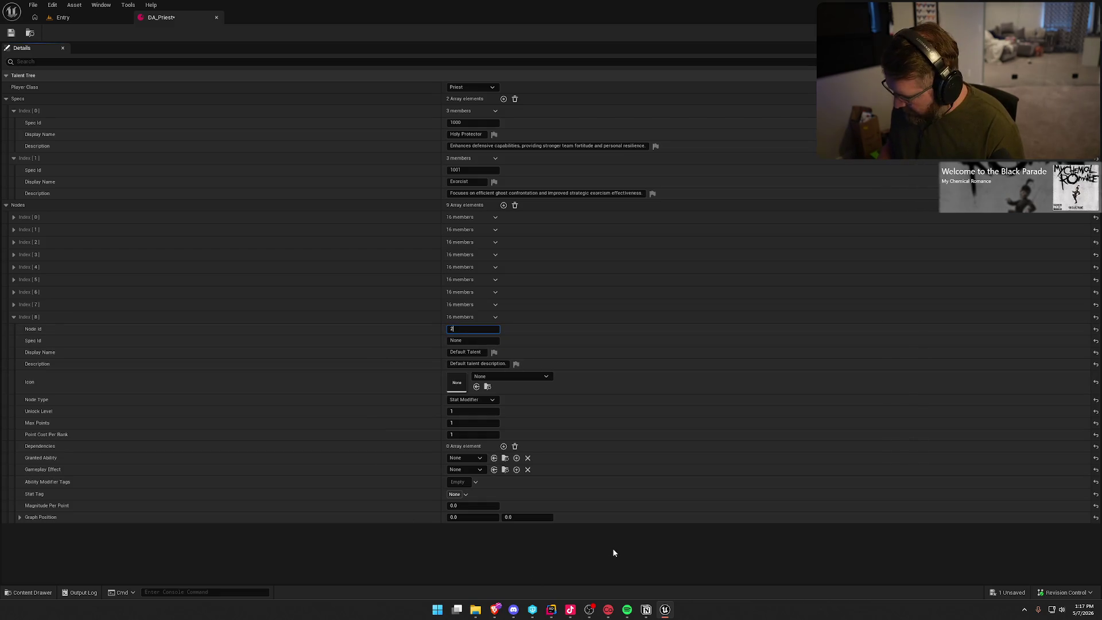
key("Tab")
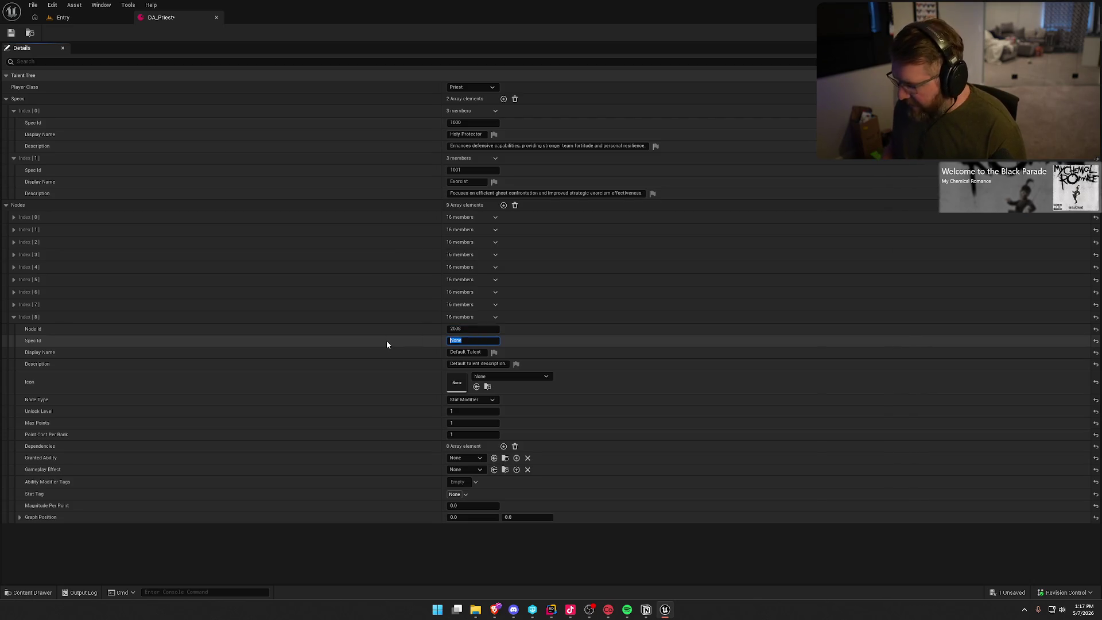
type("1000")
key("Return")
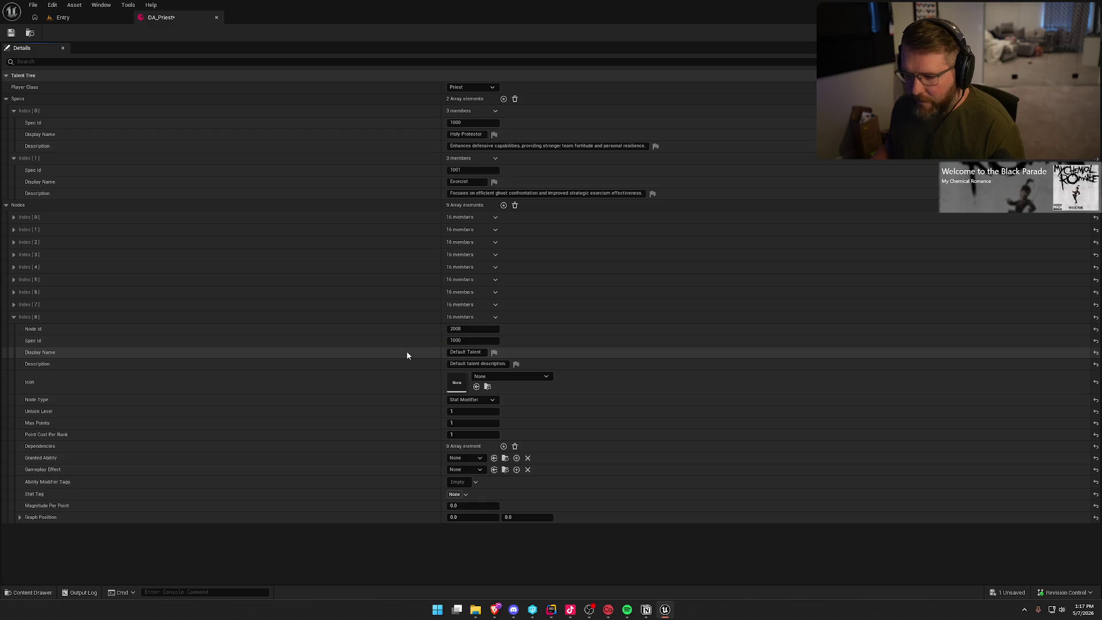